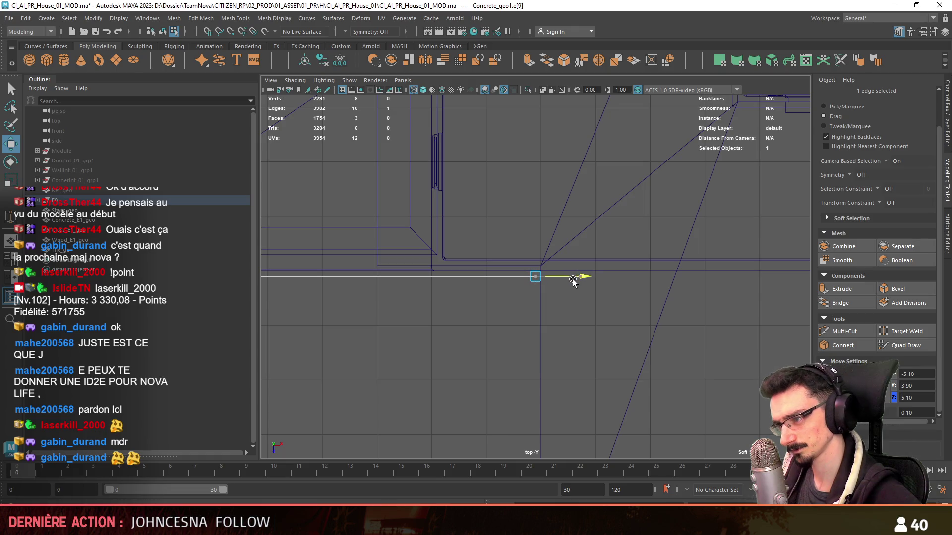
Step: In the top view, extrude the beam edge downward and pull the new segment along the slab edge
scroll(573, 280, "down", 4)
middle_click_drag(546, 356, 519, 215, "alt")
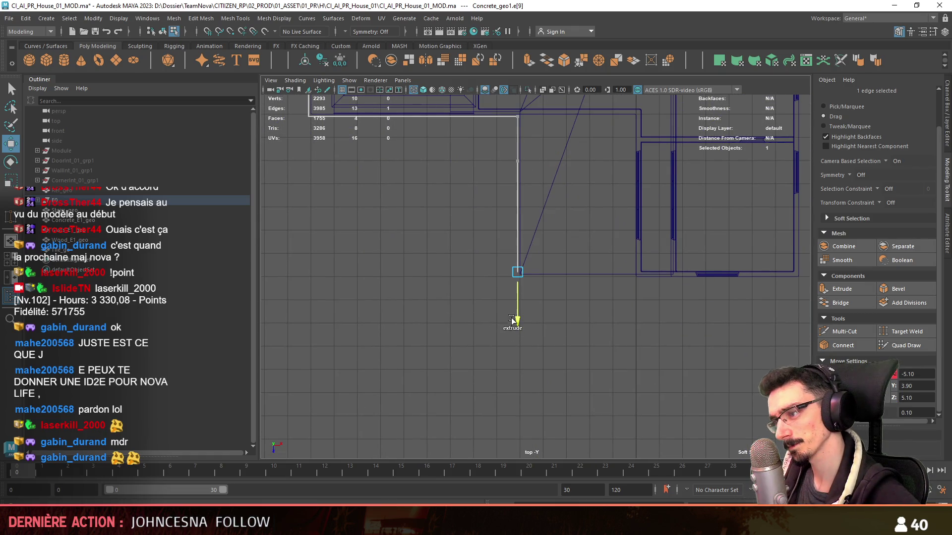
middle_click_drag(516, 322, 422, 353, "alt")
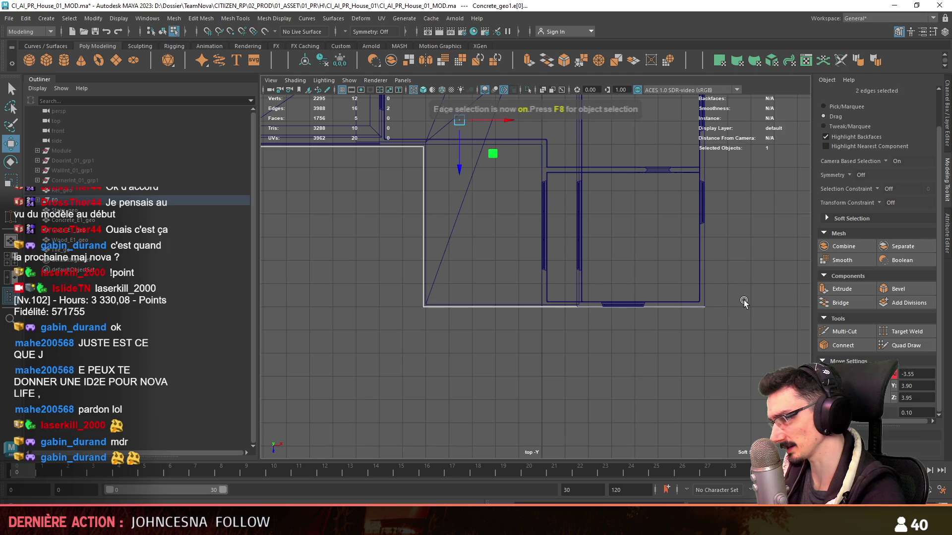
Step: In the perspective view, select the beam's outer edge along the wall
key("space")
key("space")
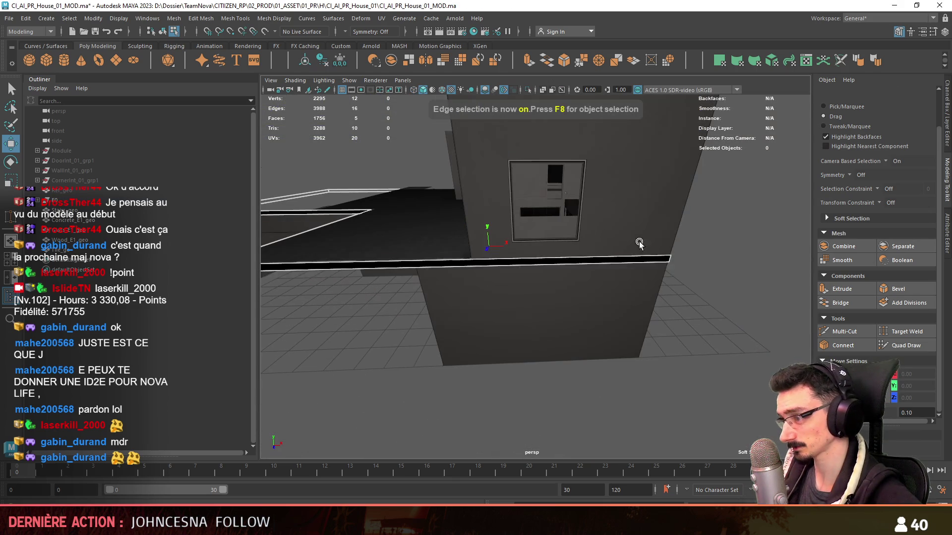
mouse_move(675, 258)
left_mouse_down("alt")
mouse_move(498, 266)
mouse_move(609, 351)
left_mouse_up("alt")
key("F11")
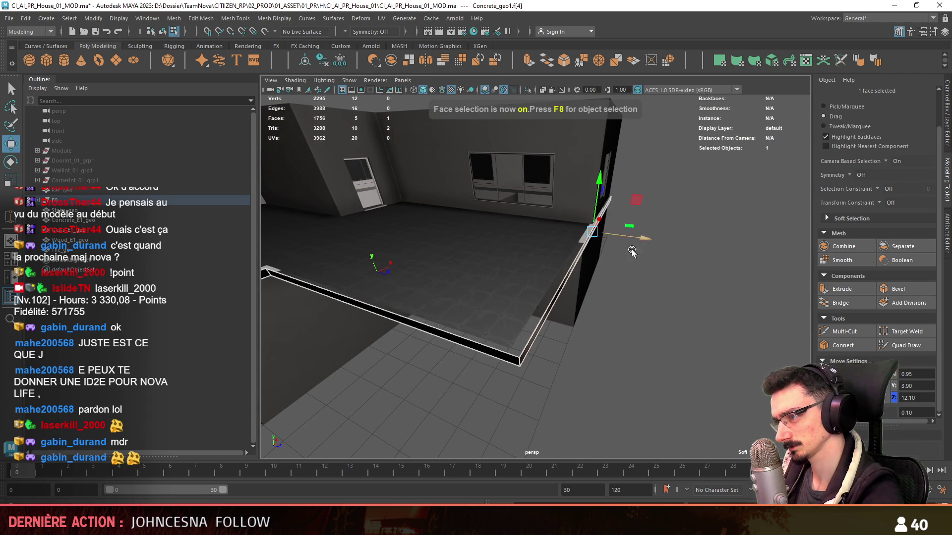
left_click(632, 252)
key("a")
key("F10")
mouse_move(665, 320)
left_mouse_down("alt")
mouse_move(605, 264)
mouse_move(567, 278)
mouse_move(591, 260)
mouse_move(608, 300)
mouse_move(595, 260)
mouse_move(662, 258)
mouse_move(381, 205)
left_mouse_up("alt")
left_click(591, 260)
Step: Extend the beam edge toward the stairs as a thin ledge strip above the landing
scroll(555, 281, "up", 5)
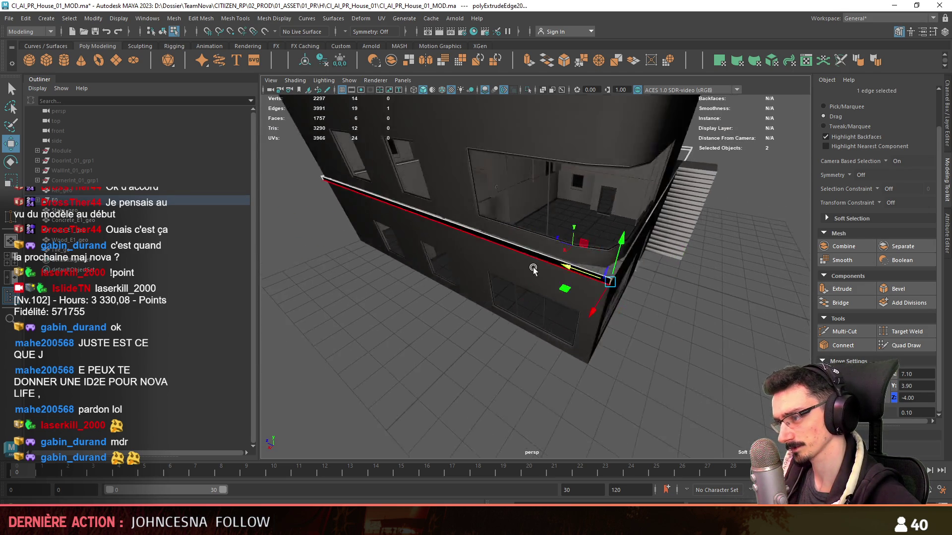
left_click_drag(531, 270, 570, 279, "alt")
scroll(583, 193, "down", 5)
mouse_move(584, 193)
left_mouse_down("alt")
mouse_move(581, 237)
mouse_move(406, 291)
left_mouse_up("alt")
scroll(628, 272, "up", 8)
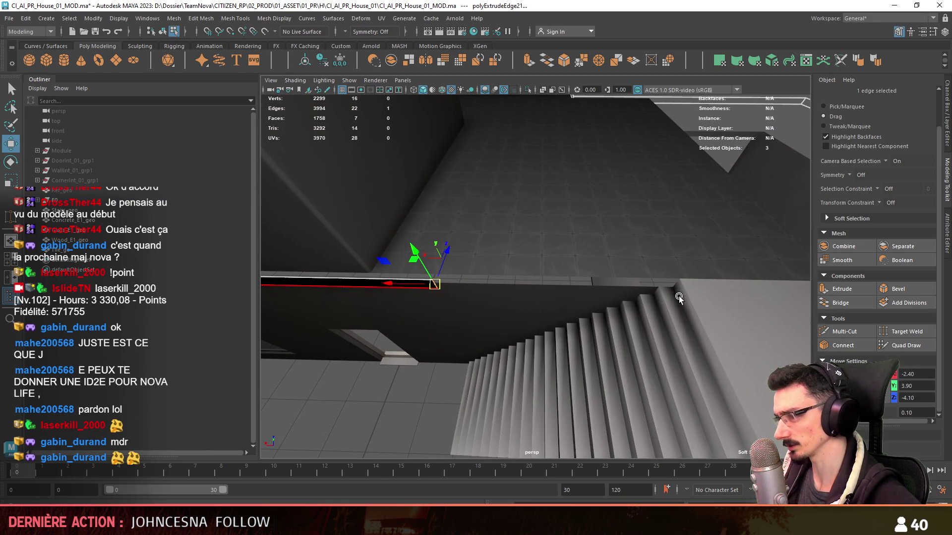
mouse_move(647, 300)
left_mouse_down("alt")
mouse_move(644, 363)
mouse_move(622, 305)
mouse_move(550, 328)
mouse_move(632, 282)
mouse_move(530, 324)
left_mouse_up("alt")
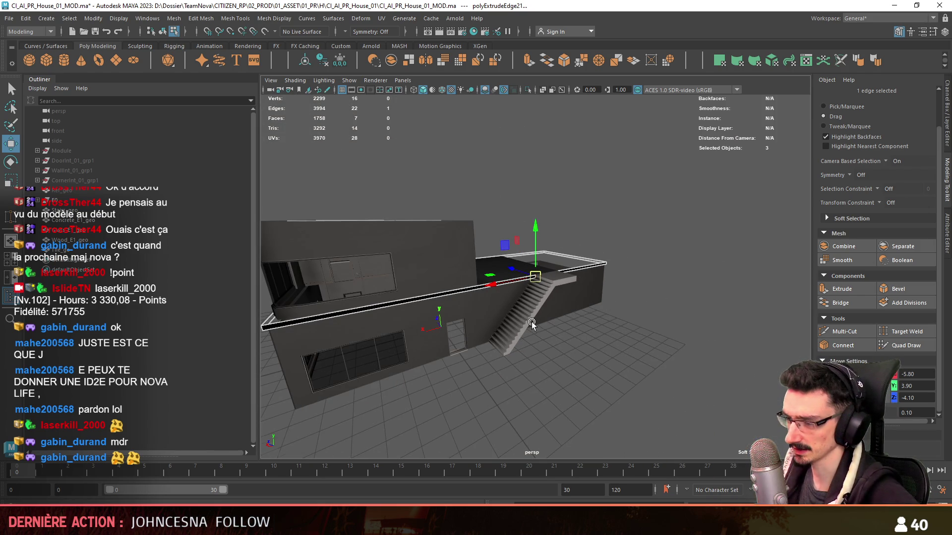
scroll(532, 322, "up", 10)
mouse_move(578, 304)
left_mouse_down("alt")
mouse_move(596, 292)
mouse_move(570, 310)
mouse_move(534, 299)
left_mouse_up("alt")
key("F10")
left_click(732, 286, "shift")
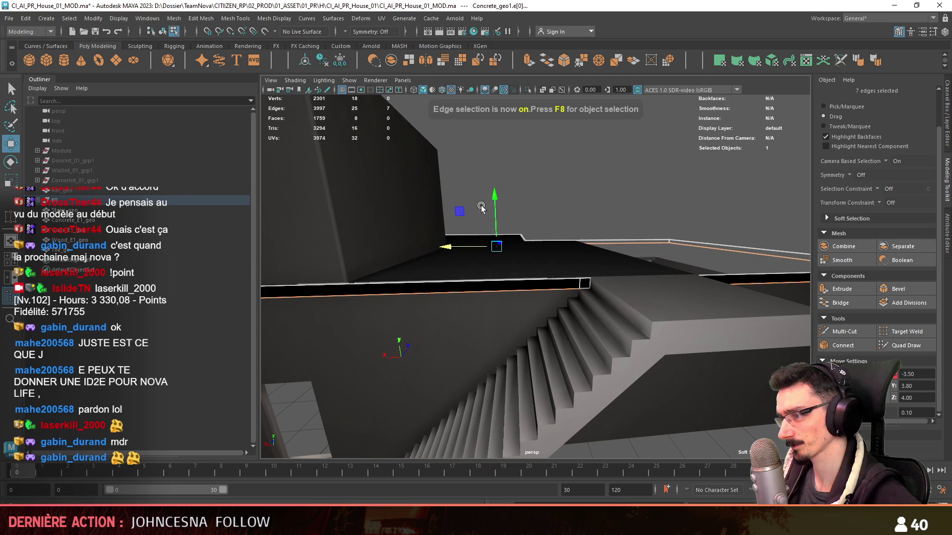
key("ctrl+e")
mouse_move(481, 207)
left_mouse_down("alt")
mouse_move(665, 416)
mouse_move(562, 349)
mouse_move(510, 299)
mouse_move(570, 340)
left_mouse_up("alt")
left_click(562, 349)
key("F9")
mouse_move(619, 393)
left_mouse_down("alt")
mouse_move(629, 332)
mouse_move(535, 337)
mouse_move(660, 327)
mouse_move(627, 347)
left_mouse_up("alt")
left_click(677, 299)
left_click(410, 287, "shift")
mouse_move(555, 333)
left_mouse_down("alt")
mouse_move(657, 323)
mouse_move(555, 356)
left_mouse_up("alt")
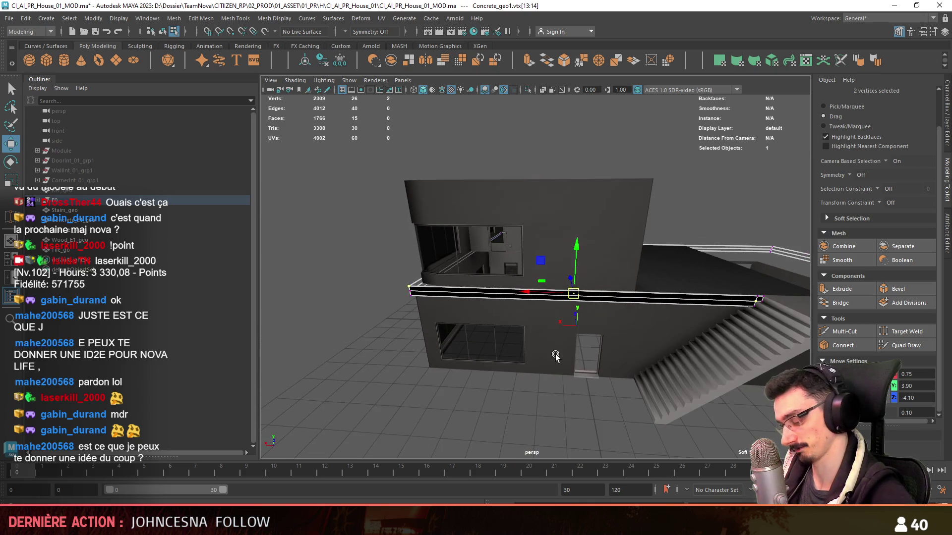
right_click_drag(556, 356, 570, 369, "shift")
right_click_drag(570, 369, 611, 379, "alt")
mouse_move(671, 326)
left_mouse_down("alt")
mouse_move(468, 322)
mouse_move(587, 343)
left_mouse_up("alt")
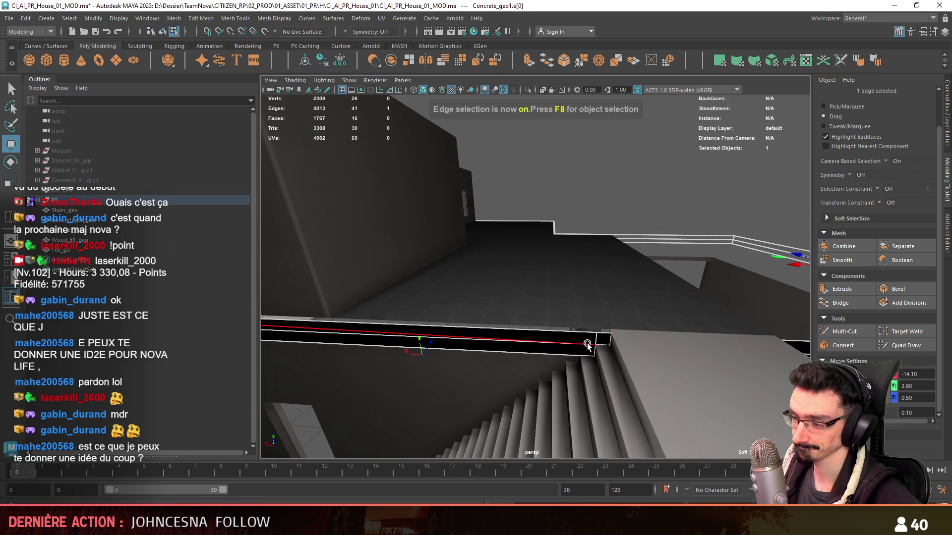
double_click(473, 342)
mouse_move(473, 341)
left_mouse_down("alt")
mouse_move(545, 315)
mouse_move(454, 303)
mouse_move(617, 251)
left_mouse_up("alt")
key("F8")
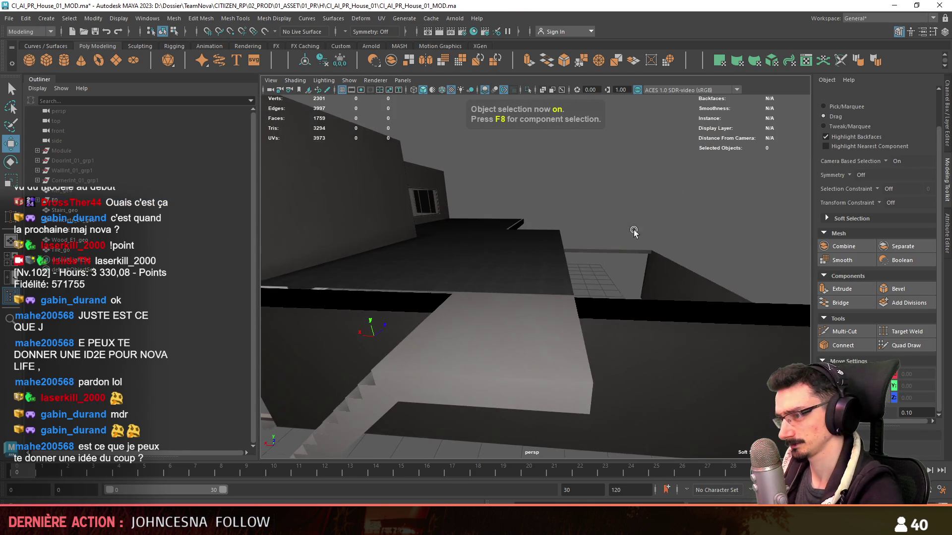
left_click(616, 234)
scroll(617, 235, "down", 2)
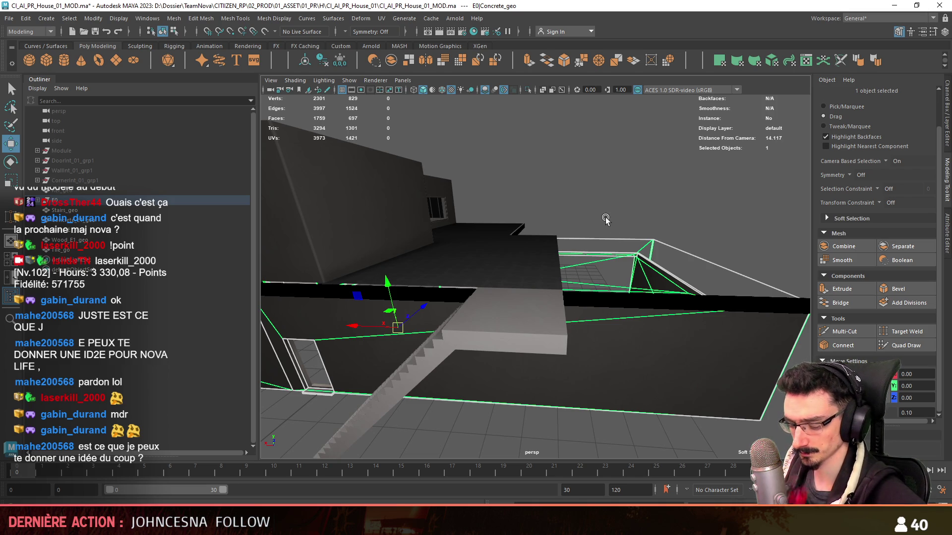
left_click(585, 305)
left_click_drag(586, 303, 503, 253, "alt")
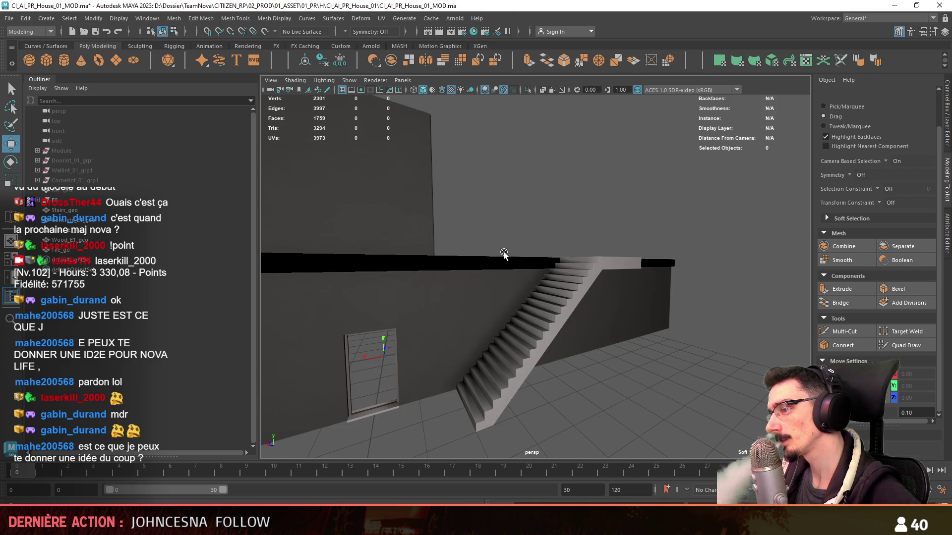
mouse_move(590, 264)
left_mouse_down("alt")
mouse_move(599, 272)
mouse_move(378, 268)
mouse_move(509, 264)
mouse_move(533, 279)
left_mouse_up("alt")
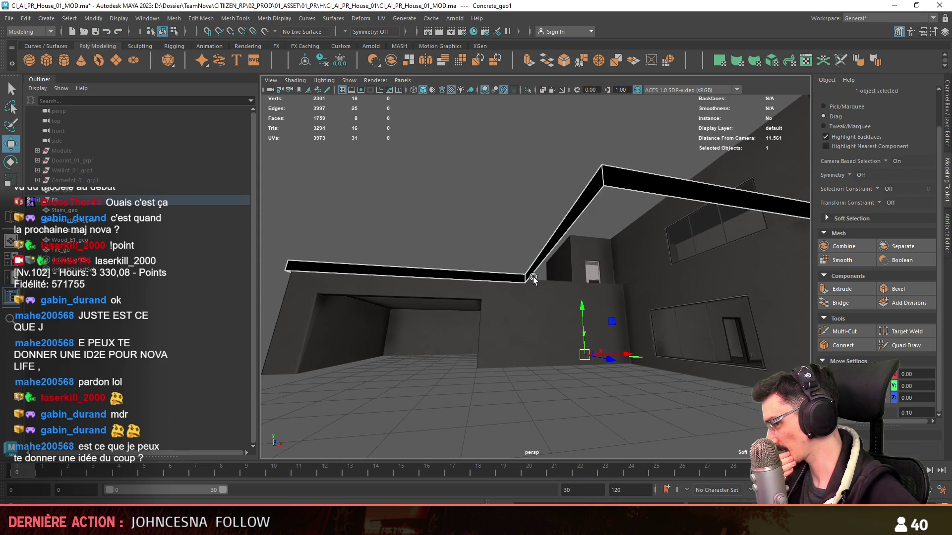
Step: Extrude the beam's top edge at the upper corner
key("F10")
mouse_move(533, 277)
left_mouse_down("alt")
mouse_move(634, 261)
mouse_move(579, 266)
mouse_move(470, 352)
mouse_move(453, 334)
mouse_move(480, 267)
mouse_move(540, 284)
left_mouse_up("alt")
left_click(634, 261)
left_click(555, 259)
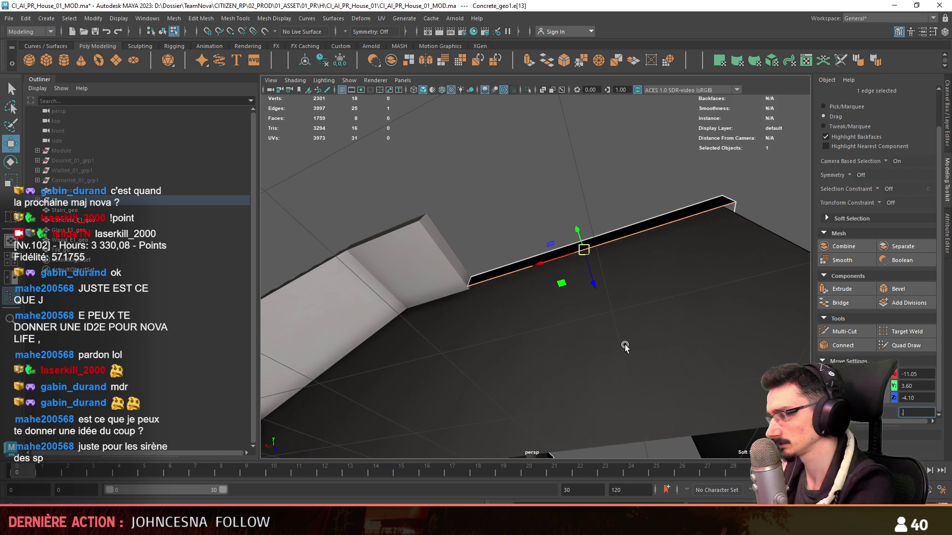
mouse_move(624, 347)
left_mouse_down("alt")
mouse_move(563, 281)
mouse_move(573, 267)
mouse_move(593, 269)
mouse_move(589, 319)
mouse_move(395, 242)
mouse_move(565, 277)
mouse_move(649, 212)
left_mouse_up("alt")
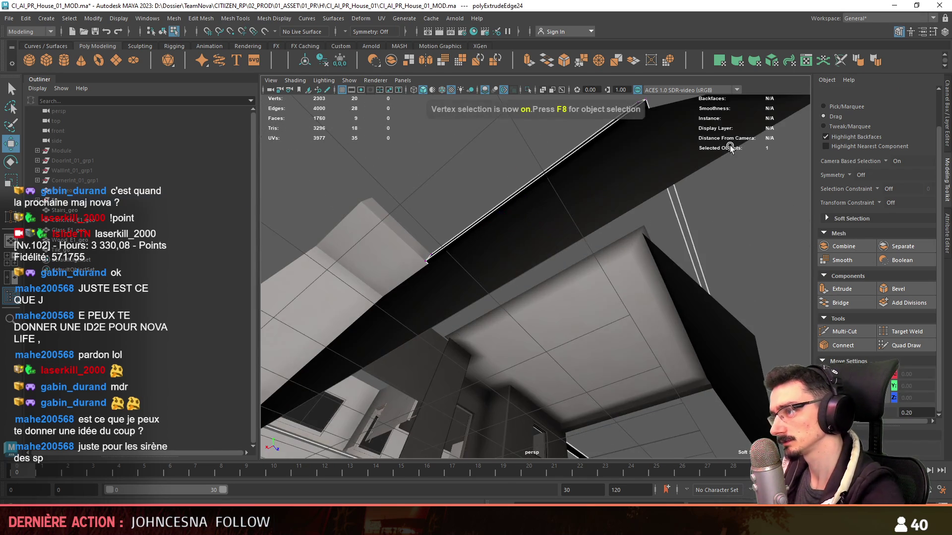
mouse_move(730, 149)
left_mouse_down("alt")
mouse_move(565, 255)
mouse_move(507, 219)
mouse_move(522, 213)
mouse_move(602, 287)
mouse_move(663, 198)
mouse_move(585, 281)
mouse_move(531, 199)
mouse_move(594, 255)
left_mouse_up("alt")
left_click(507, 219)
key("F10")
left_click(694, 199)
left_click(526, 194, "shift")
Step: Bridge the extruded edge to a second edge across the gap with a new face
mouse_move(518, 281)
left_mouse_down("alt")
mouse_move(533, 314)
mouse_move(530, 254)
left_mouse_up("alt")
left_click(520, 217)
mouse_move(419, 312)
left_mouse_down("alt")
mouse_move(585, 322)
mouse_move(602, 296)
left_mouse_up("alt")
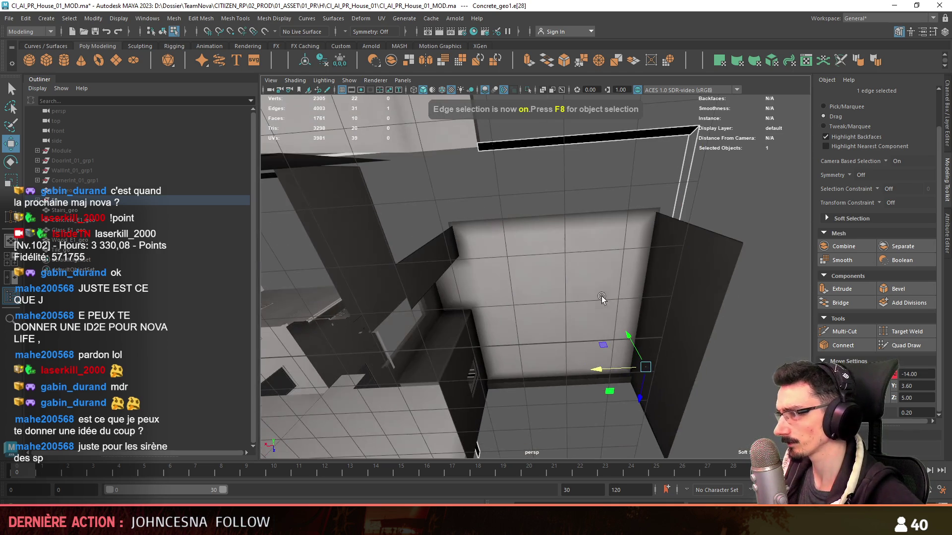
left_click(847, 302)
mouse_move(645, 238)
left_mouse_down("alt")
mouse_move(607, 210)
mouse_move(561, 287)
mouse_move(448, 296)
left_mouse_up("alt")
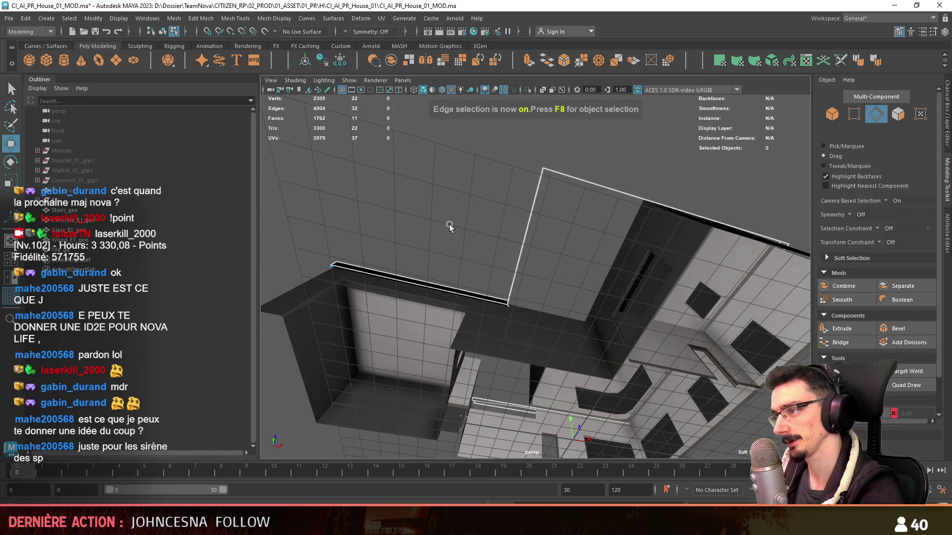
Step: Extrude the beam's end edge to lengthen the beam
mouse_move(449, 225)
left_mouse_down("alt")
mouse_move(557, 264)
mouse_move(606, 245)
left_mouse_up("alt")
left_click(606, 243)
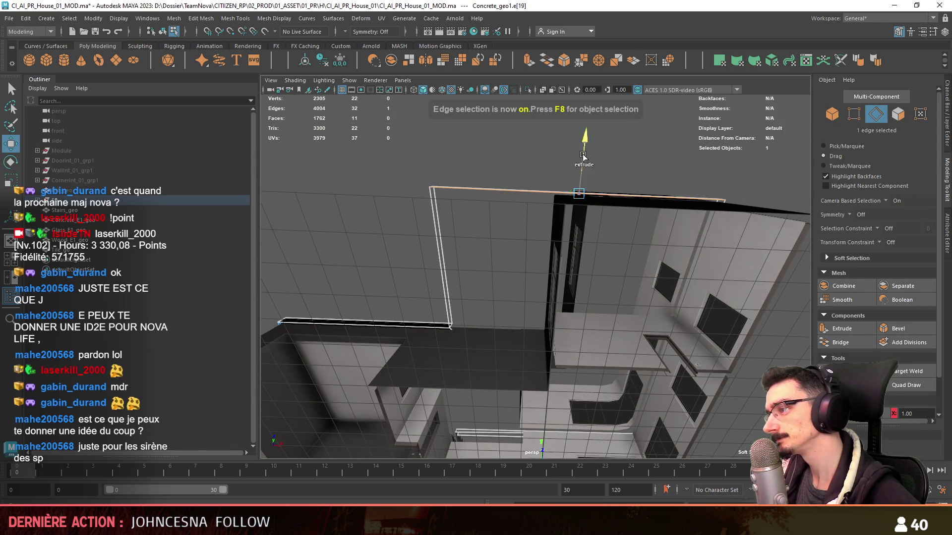
left_click_drag(583, 155, 580, 149, "shift")
key("F9")
mouse_move(374, 213)
left_mouse_down("alt")
mouse_move(470, 238)
mouse_move(553, 279)
mouse_move(593, 249)
mouse_move(383, 258)
left_mouse_up("alt")
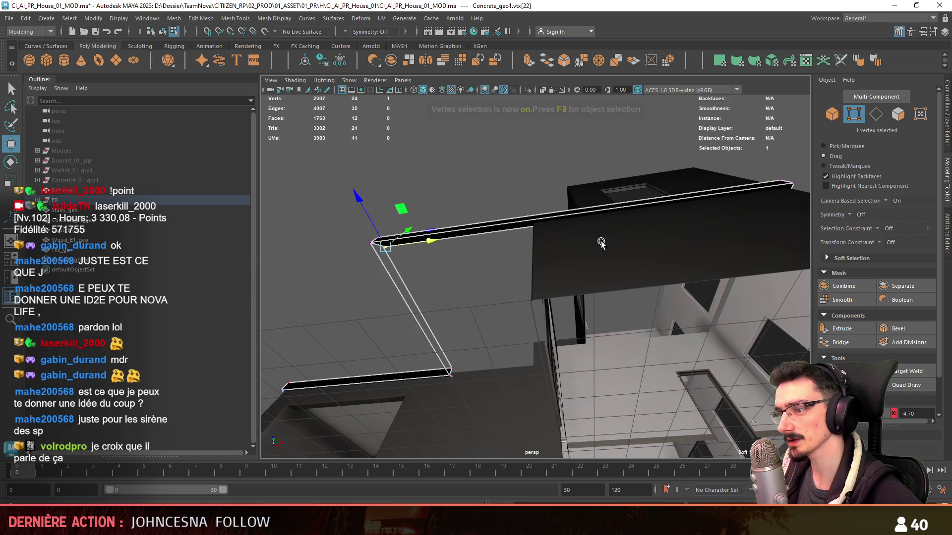
mouse_move(602, 243)
left_mouse_down("alt")
mouse_move(426, 266)
mouse_move(618, 251)
left_mouse_up("alt")
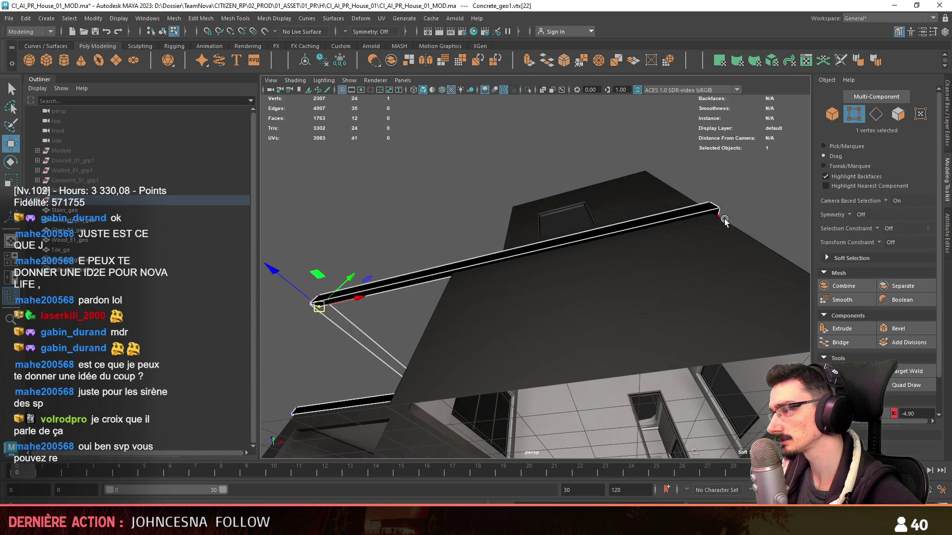
mouse_move(736, 213)
left_mouse_down("alt")
mouse_move(648, 277)
mouse_move(472, 261)
mouse_move(368, 267)
left_mouse_up("alt")
Step: Bridge the beam's corner edges to close the corner gap
key("F10")
left_click(368, 267)
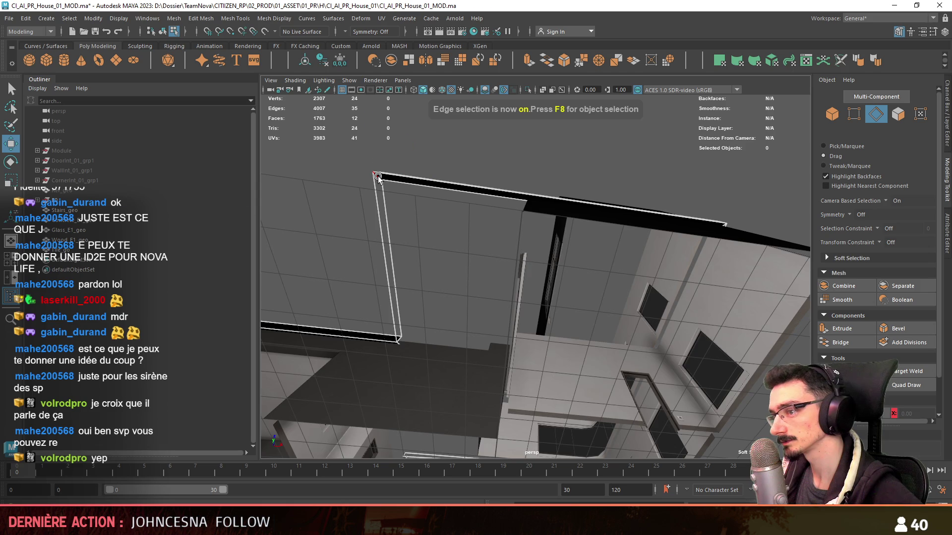
left_click(378, 177)
mouse_move(378, 177)
left_mouse_down("alt")
mouse_move(451, 238)
mouse_move(433, 293)
left_mouse_up("alt")
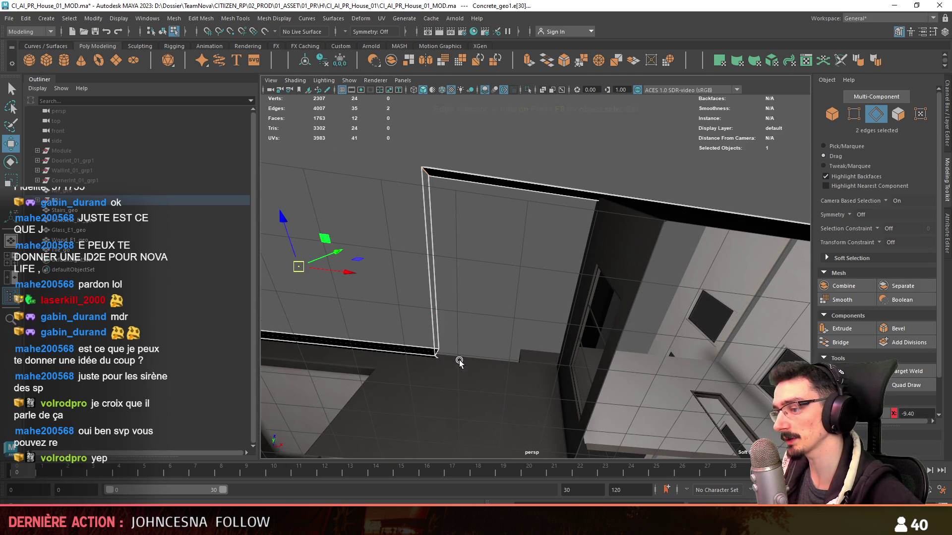
left_click(847, 346)
mouse_move(387, 277)
left_mouse_down("alt")
mouse_move(398, 240)
mouse_move(481, 236)
mouse_move(636, 192)
mouse_move(722, 245)
mouse_move(505, 384)
mouse_move(504, 313)
mouse_move(619, 222)
mouse_move(676, 246)
left_mouse_up("alt")
Step: Adjust the new segment's end vertex and bridge the last beam gap
key("F10")
left_click(727, 268)
left_click_drag(727, 268, 665, 286, "alt")
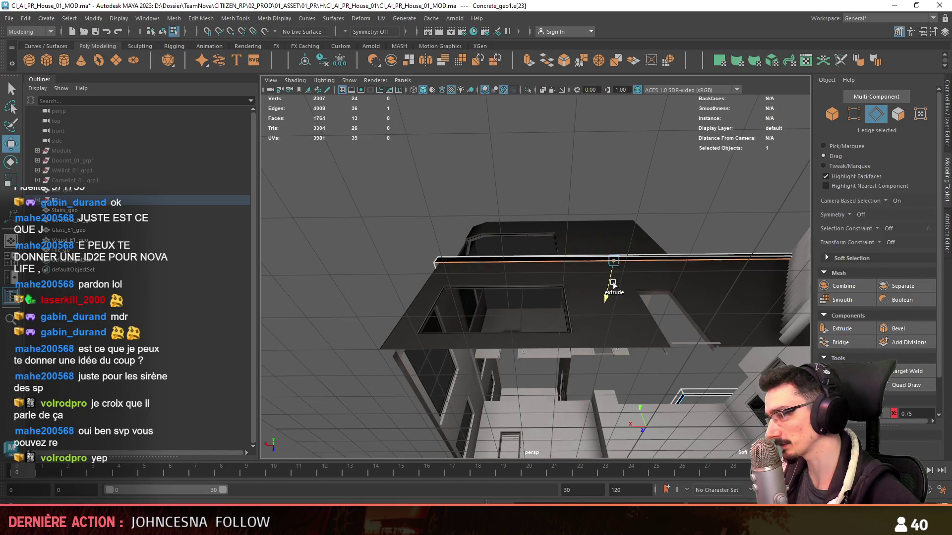
key("F9")
mouse_move(390, 323)
left_mouse_down("alt")
mouse_move(345, 286)
mouse_move(449, 259)
mouse_move(613, 291)
mouse_move(706, 248)
left_mouse_up("alt")
left_click(449, 259)
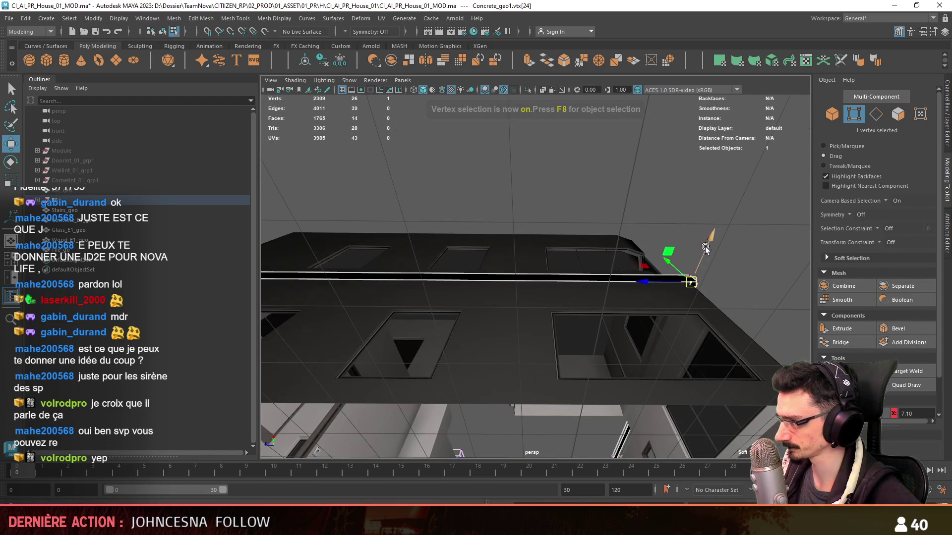
left_click_drag(473, 270, 411, 238, "alt")
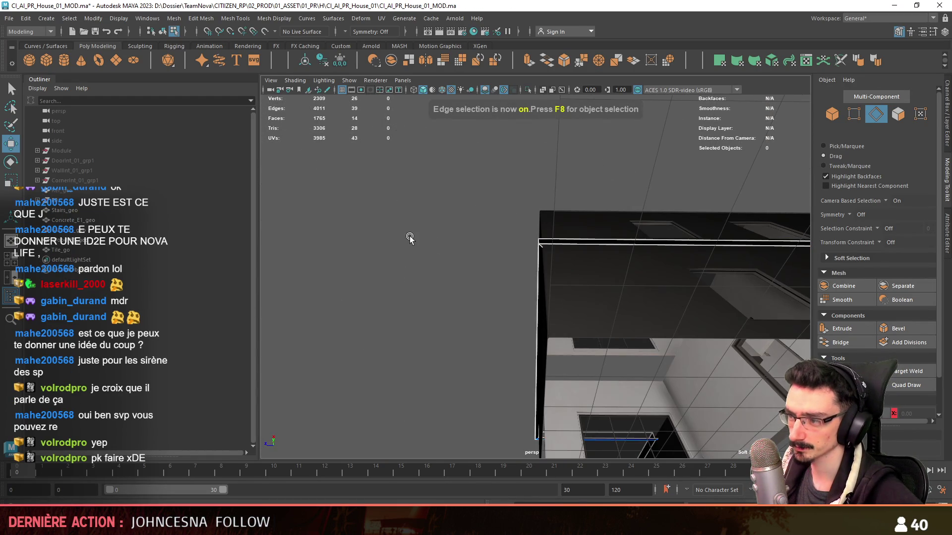
mouse_move(683, 256)
left_mouse_down("alt")
mouse_move(555, 292)
mouse_move(456, 304)
mouse_move(540, 276)
mouse_move(532, 256)
left_mouse_up("alt")
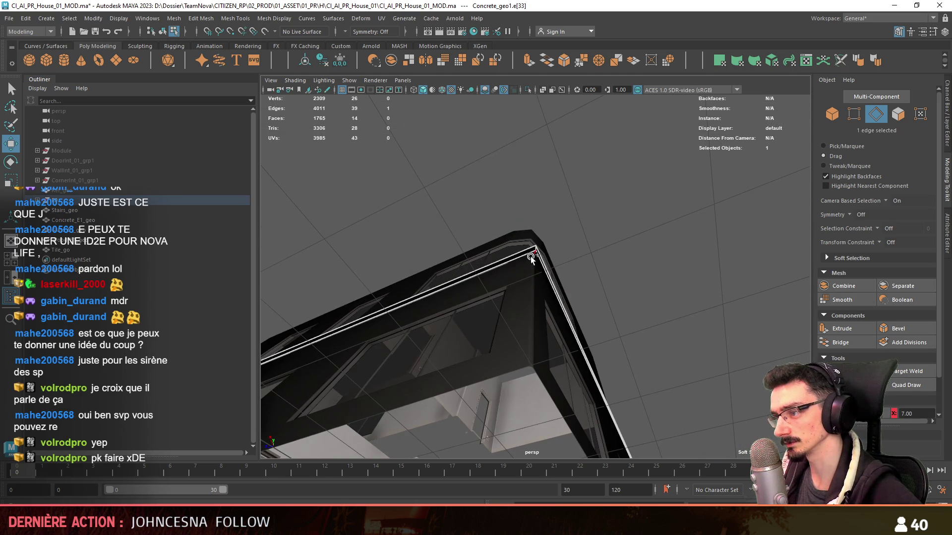
left_click(833, 343)
key("F8")
mouse_move(595, 348)
left_mouse_down("alt")
mouse_move(625, 377)
mouse_move(657, 388)
mouse_move(676, 358)
mouse_move(501, 295)
mouse_move(446, 289)
left_mouse_up("alt")
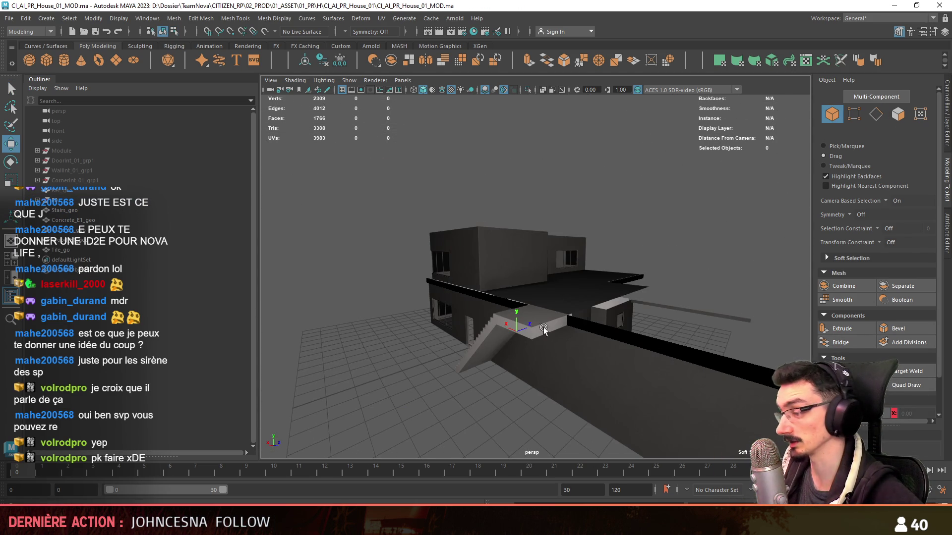
Step: Select the seven beam edges by the stairs, extrude them with Ctrl+E and raise them slightly
left_click_drag(543, 328, 409, 268, "alt")
mouse_move(690, 290)
left_mouse_down("alt")
mouse_move(724, 258)
mouse_move(366, 210)
mouse_move(651, 233)
mouse_move(612, 271)
mouse_move(637, 266)
mouse_move(619, 282)
mouse_move(558, 303)
mouse_move(496, 291)
mouse_move(577, 308)
mouse_move(467, 313)
mouse_move(479, 234)
mouse_move(580, 396)
mouse_move(576, 311)
mouse_move(632, 364)
mouse_move(591, 311)
left_mouse_up("alt")
key("F9")
key("F10")
left_click(591, 311)
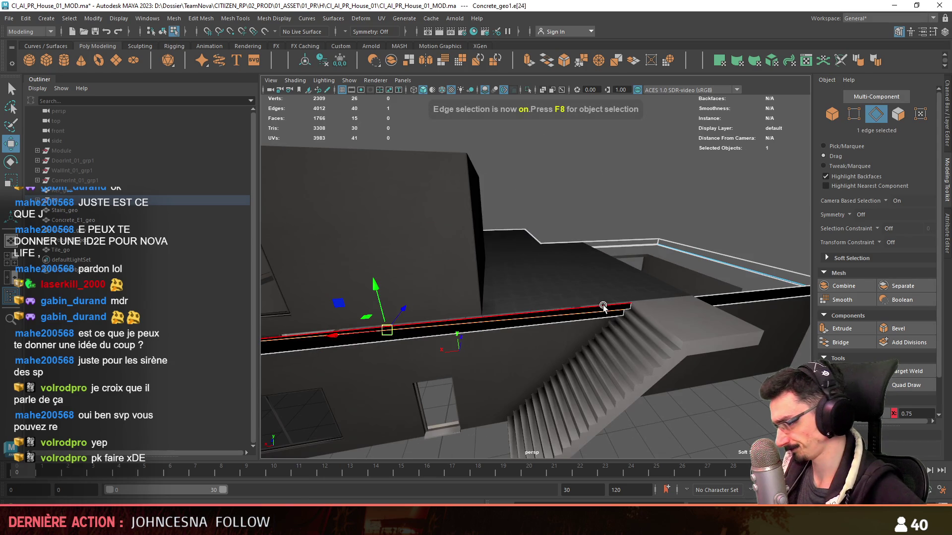
left_click(714, 292, "shift")
mouse_move(714, 292)
left_mouse_down("alt")
mouse_move(499, 334)
mouse_move(547, 335)
mouse_move(515, 331)
left_mouse_up("alt")
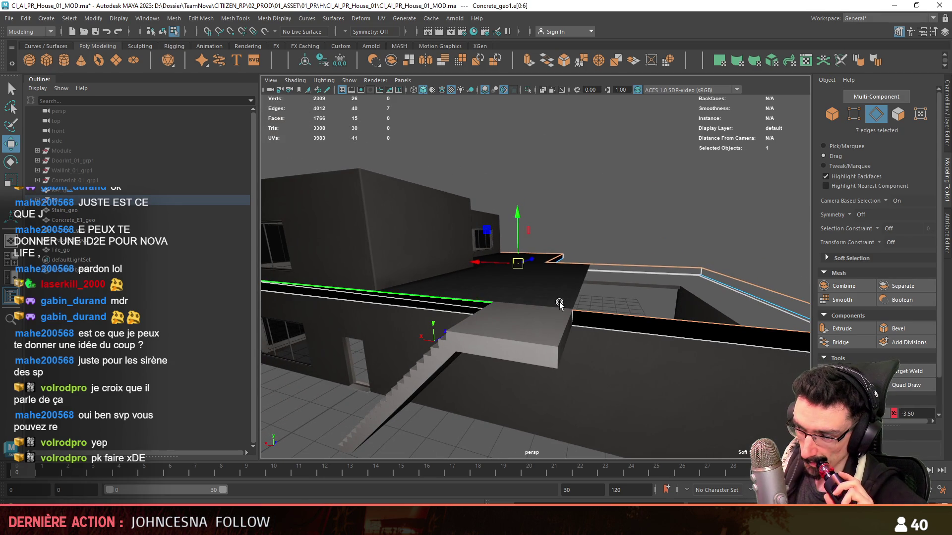
scroll(833, 307, "down", 2)
scroll(611, 277, "up", 2)
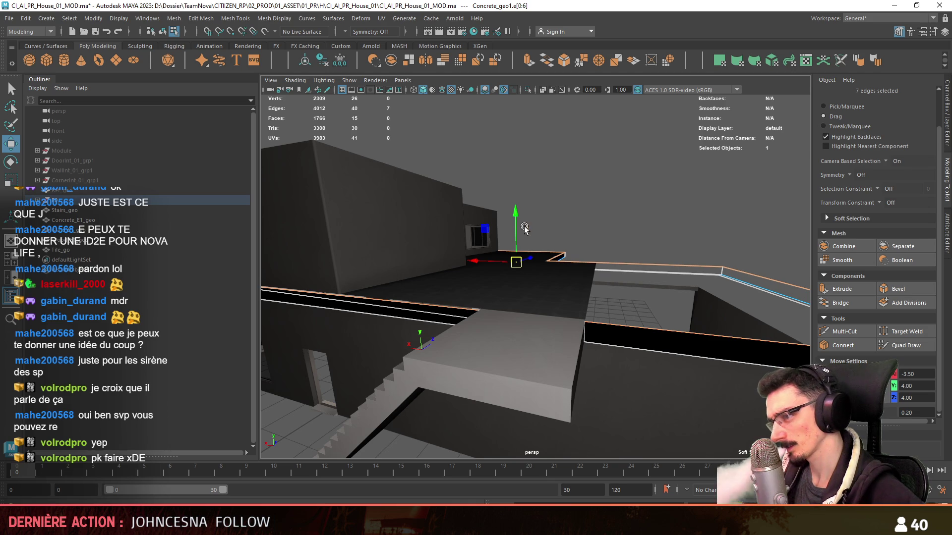
key("ctrl+e")
mouse_move(517, 231)
left_mouse_down()
mouse_move(635, 326)
mouse_move(638, 424)
mouse_move(626, 350)
mouse_move(453, 350)
mouse_move(391, 329)
mouse_move(450, 278)
mouse_move(570, 239)
mouse_move(507, 219)
mouse_move(481, 303)
mouse_move(462, 320)
mouse_move(320, 325)
mouse_move(392, 303)
mouse_move(467, 299)
mouse_move(649, 335)
mouse_move(605, 301)
mouse_move(625, 310)
mouse_move(621, 280)
left_mouse_up()
Step: Select the rim's top edges and its end edge, and move the end edge along the floor
left_click(317, 310)
left_click(560, 309)
left_click(626, 310, "shift")
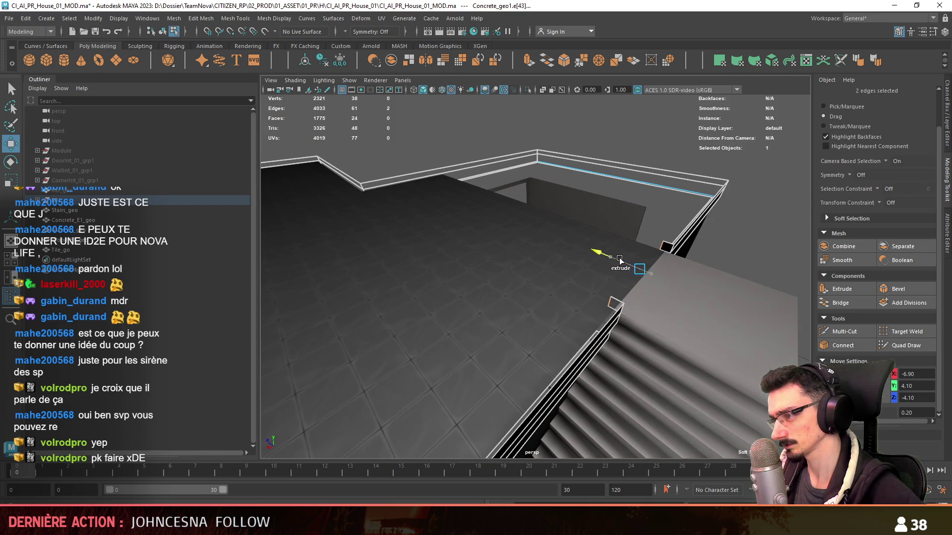
left_click(658, 248)
mouse_move(658, 247)
left_mouse_down("alt")
mouse_move(630, 347)
mouse_move(705, 245)
left_mouse_up("alt")
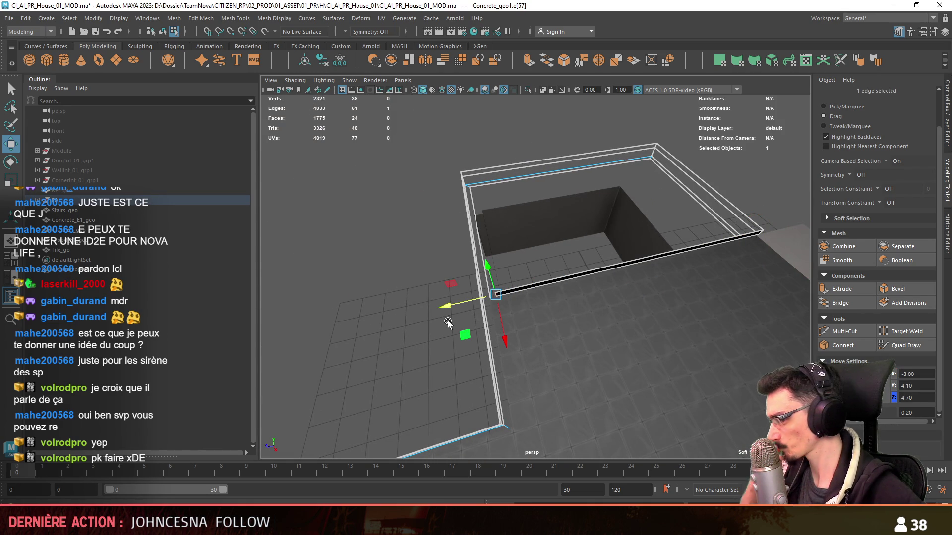
mouse_move(456, 321)
left_mouse_down("alt")
mouse_move(465, 310)
mouse_move(449, 305)
left_mouse_up("alt")
mouse_move(449, 306)
left_mouse_down("alt")
mouse_move(548, 246)
mouse_move(566, 270)
left_mouse_up("alt")
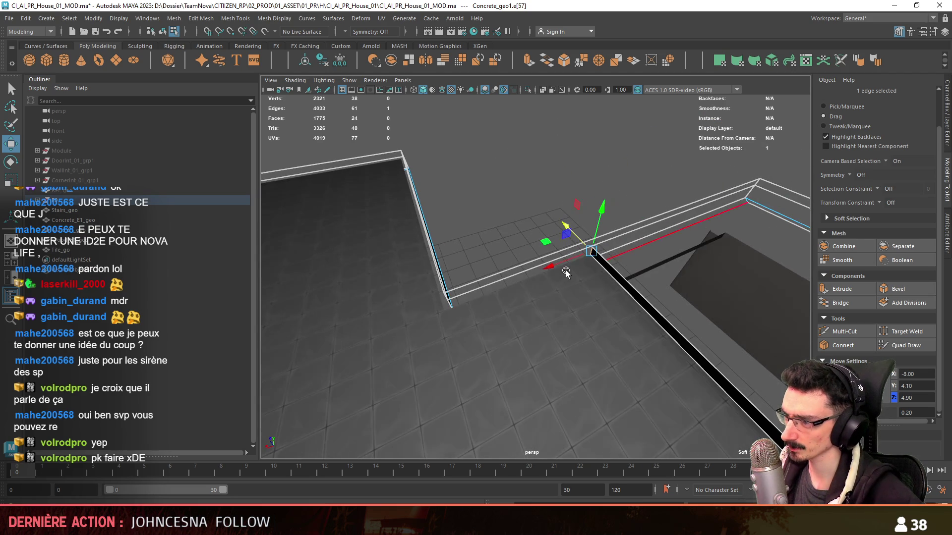
Step: Extrude the rim along the lower floor's border and around the next corner
left_click_drag(385, 347, 385, 347, "shift")
mouse_move(385, 348)
left_mouse_down("alt")
mouse_move(548, 333)
mouse_move(579, 199)
mouse_move(602, 287)
mouse_move(574, 237)
left_mouse_up("alt")
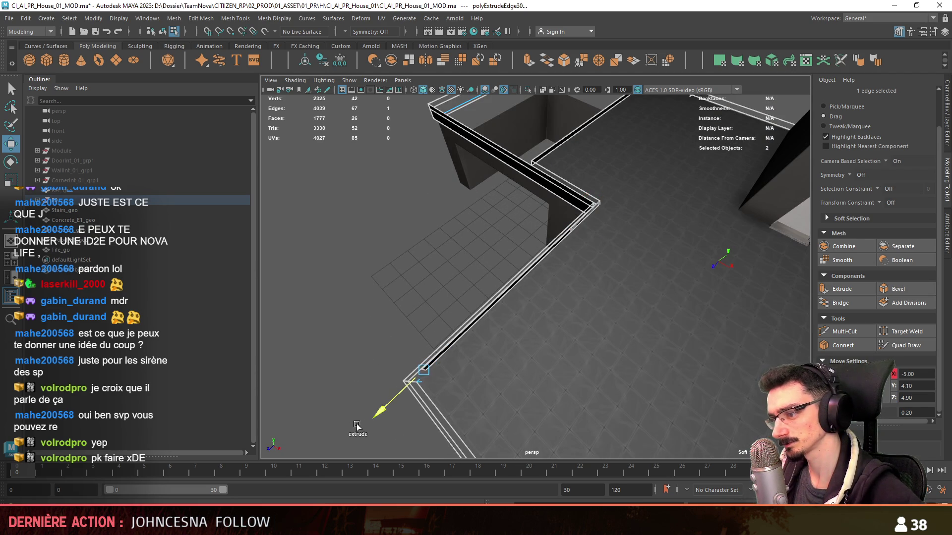
mouse_move(357, 427)
left_mouse_down("alt")
mouse_move(521, 278)
mouse_move(557, 228)
mouse_move(574, 263)
left_mouse_up("alt")
left_click_drag(399, 287, 436, 293, "shift")
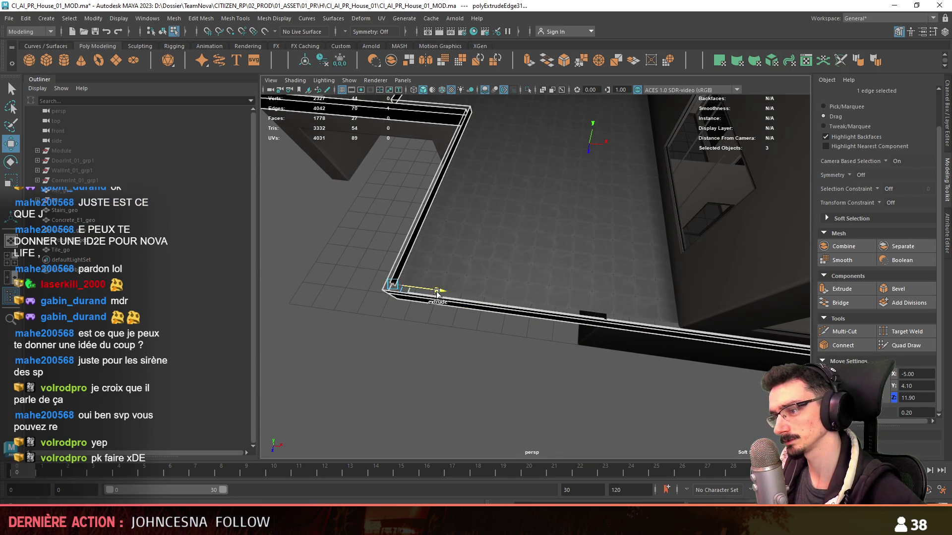
middle_click_drag(705, 366, 733, 368, "shift")
mouse_move(733, 368)
left_mouse_down("alt")
mouse_move(519, 359)
mouse_move(719, 323)
mouse_move(513, 271)
mouse_move(610, 314)
mouse_move(571, 278)
mouse_move(667, 169)
mouse_move(605, 291)
mouse_move(688, 289)
mouse_move(589, 225)
mouse_move(579, 245)
mouse_move(603, 290)
left_mouse_up("alt")
left_click(580, 245)
left_click_drag(465, 229, 679, 412, "shift")
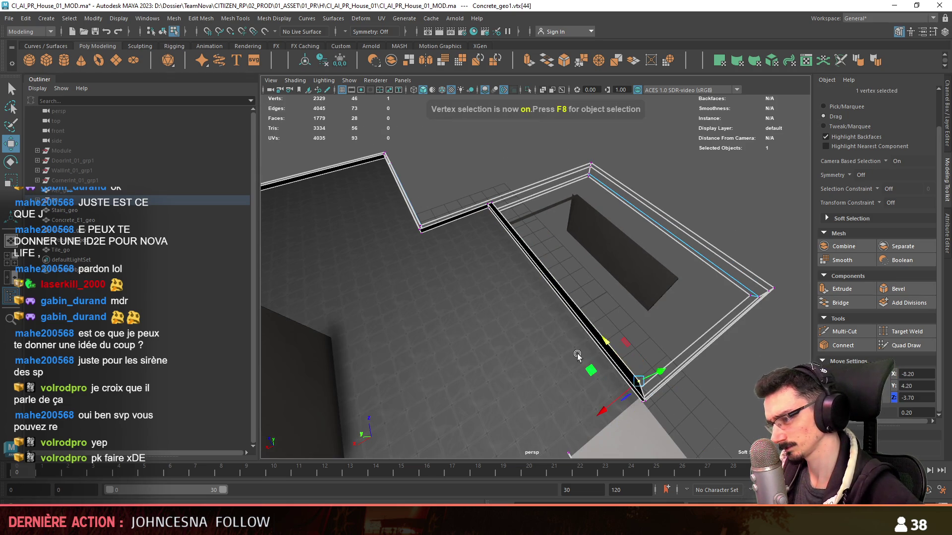
Step: Line up the wall and rim corner vertices at the corners
left_click(493, 191)
key("f")
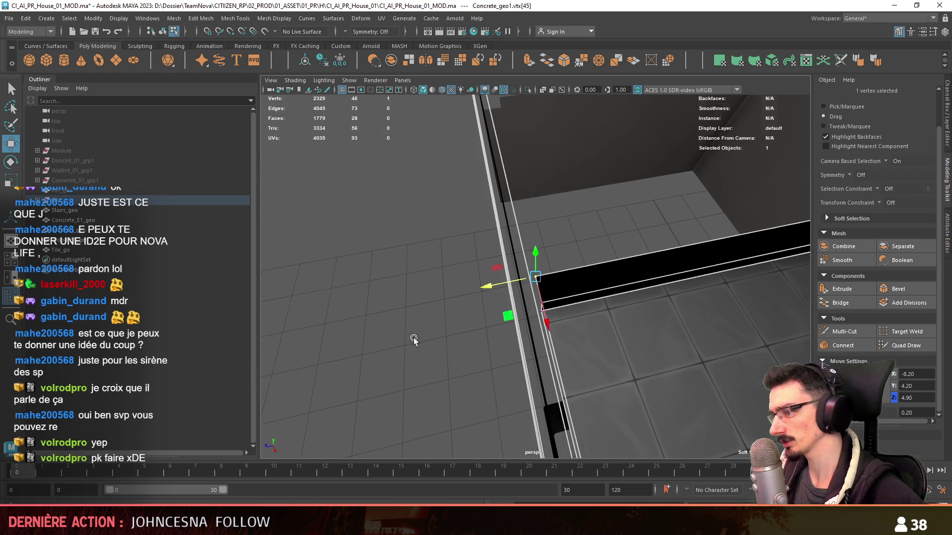
left_click_drag(414, 340, 598, 361, "alt")
key("F10")
mouse_move(573, 272)
left_mouse_down("alt")
mouse_move(430, 320)
mouse_move(526, 315)
mouse_move(388, 362)
mouse_move(462, 316)
mouse_move(373, 295)
left_mouse_up("alt")
left_click(373, 296)
key("F9")
left_click(479, 358)
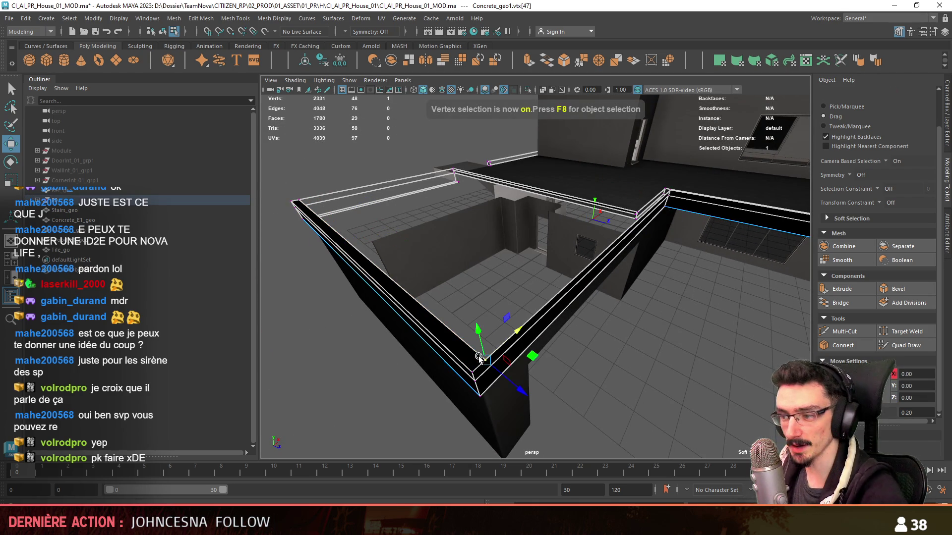
left_click(304, 199)
key("f")
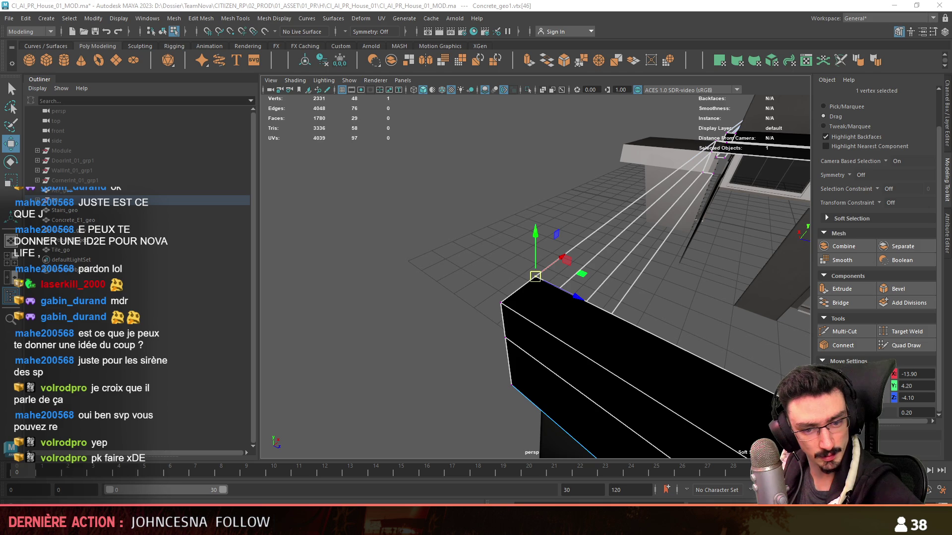
mouse_move(540, 218)
left_mouse_down("alt")
mouse_move(499, 278)
mouse_move(524, 296)
mouse_move(617, 304)
mouse_move(604, 335)
mouse_move(658, 310)
mouse_move(582, 287)
mouse_move(597, 341)
mouse_move(534, 320)
mouse_move(568, 310)
mouse_move(307, 276)
mouse_move(402, 347)
mouse_move(451, 275)
mouse_move(506, 326)
mouse_move(472, 367)
left_mouse_up("alt")
Step: Bridge two rim edges, then extrude a facing edge pair to close a corner
key("F10")
left_click(846, 308)
mouse_move(620, 308)
left_mouse_down("alt")
mouse_move(541, 265)
mouse_move(505, 200)
mouse_move(658, 272)
mouse_move(601, 251)
left_mouse_up("alt")
left_click(605, 319)
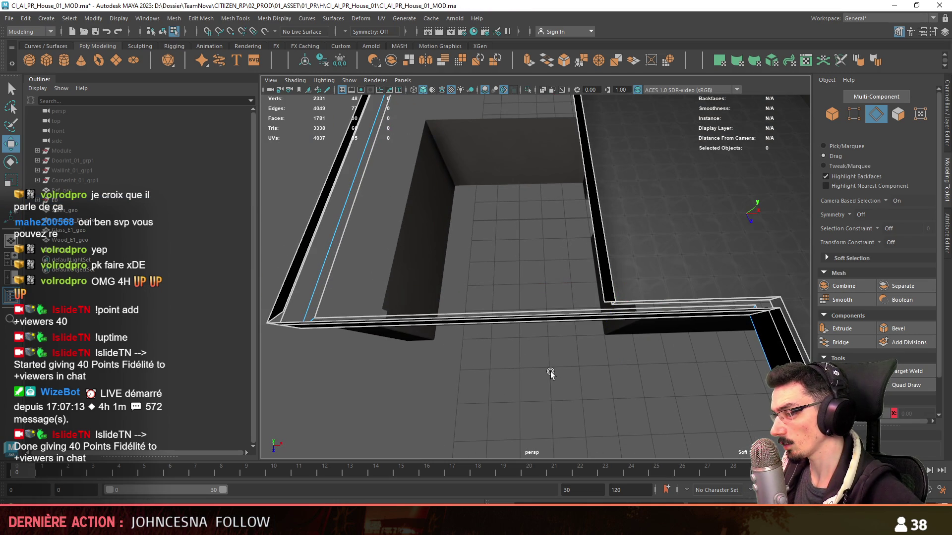
left_click_drag(545, 371, 583, 273, "alt")
mouse_move(538, 231)
left_mouse_down("alt")
mouse_move(469, 248)
mouse_move(569, 303)
mouse_move(549, 303)
left_mouse_up("alt")
left_click(581, 306)
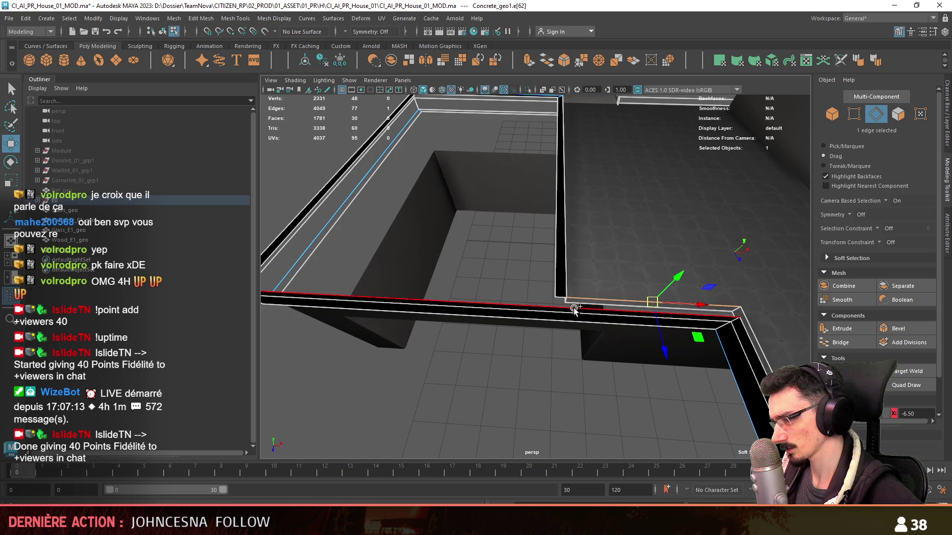
left_click(838, 331)
left_click(539, 352)
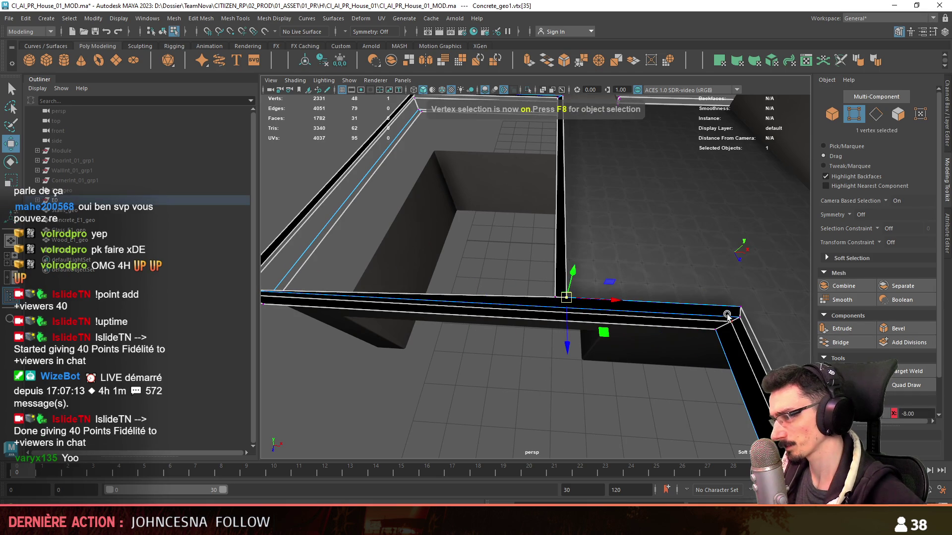
Step: Bridge the rim-top edges across the corner
mouse_move(597, 332)
left_mouse_down("alt")
mouse_move(524, 291)
mouse_move(574, 315)
left_mouse_up("alt")
key("F10")
double_click(574, 315)
mouse_move(501, 318)
left_mouse_down("alt")
mouse_move(719, 342)
mouse_move(648, 350)
mouse_move(620, 406)
mouse_move(686, 321)
left_mouse_up("alt")
left_click(840, 342)
key("F9")
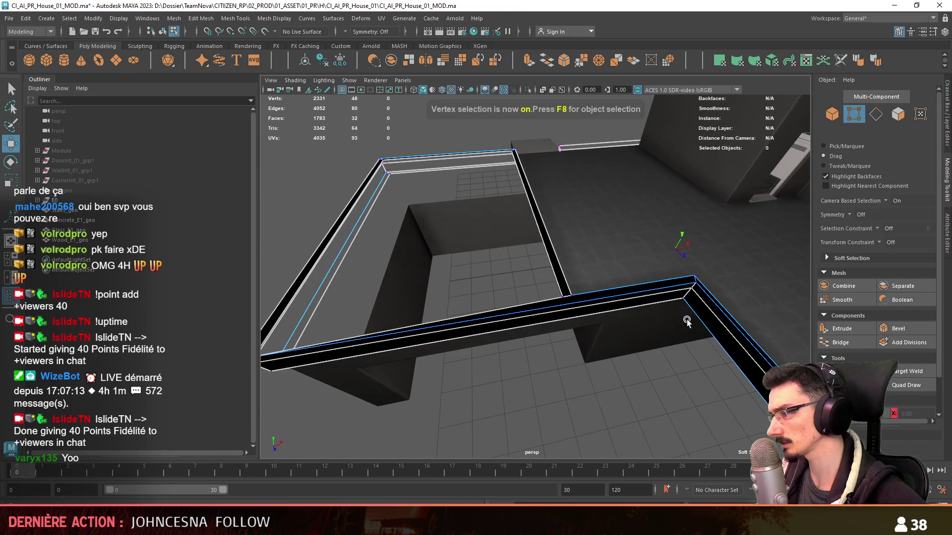
left_click(700, 281)
left_click_drag(700, 281, 587, 310, "alt")
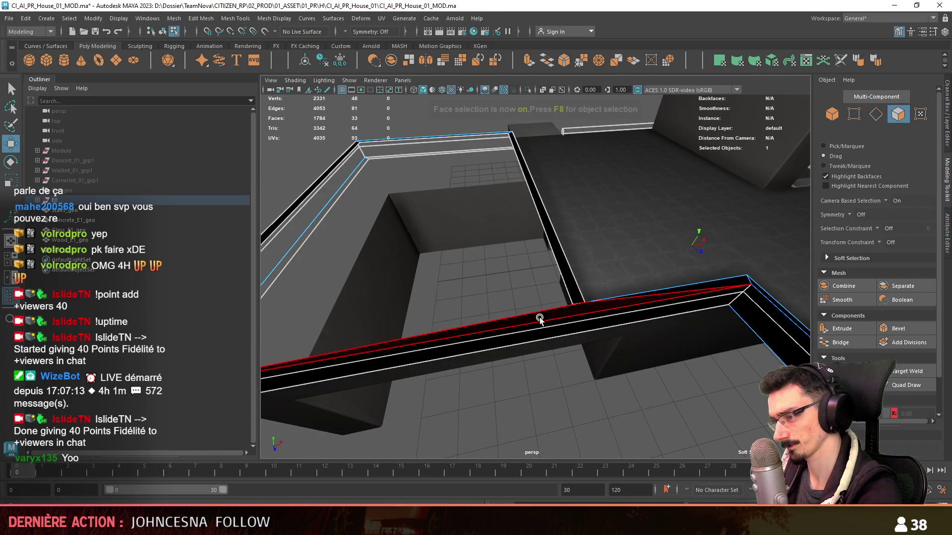
key("F10")
left_click(570, 309)
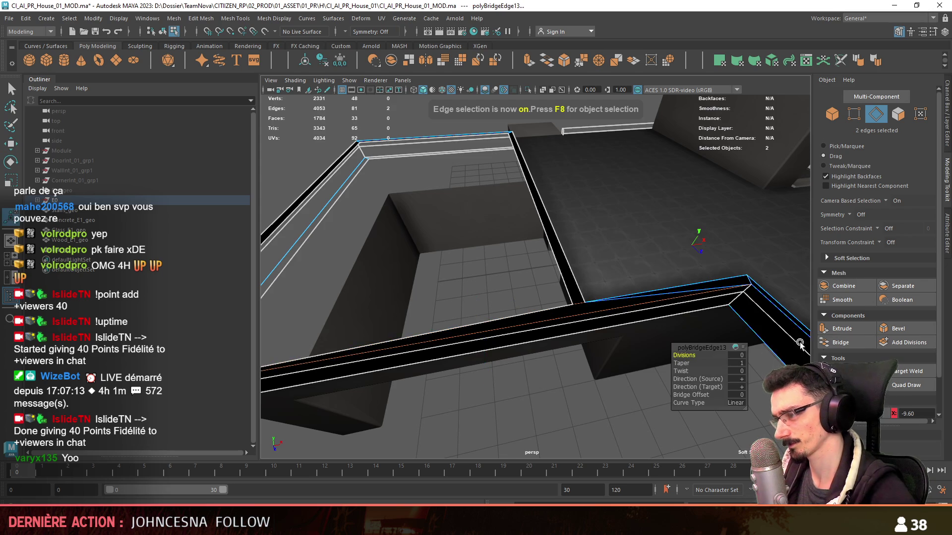
Step: Undo the last bridge and bridge the two wall edges instead
left_click_drag(774, 343, 599, 344, "alt")
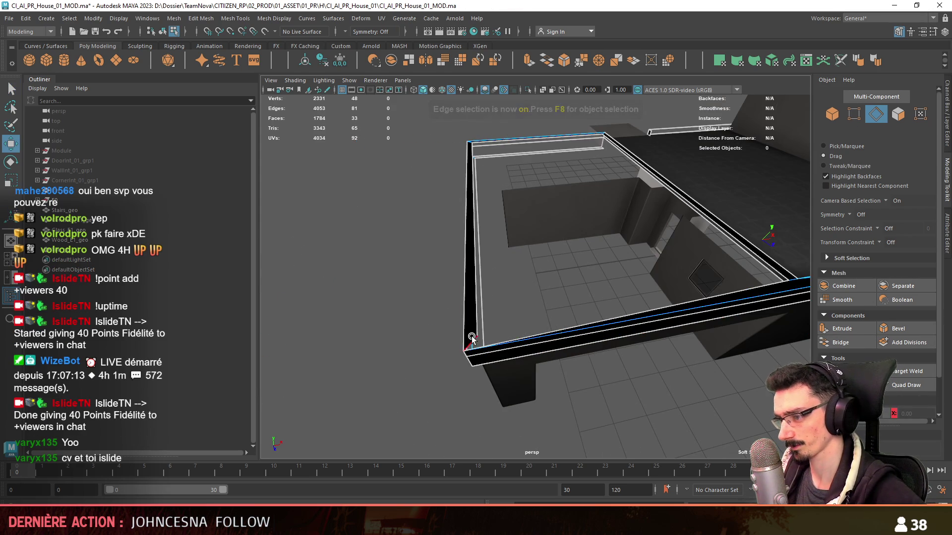
left_click(473, 336)
key("w")
mouse_move(696, 296)
left_mouse_down("alt")
mouse_move(685, 304)
mouse_move(732, 289)
left_mouse_up("alt")
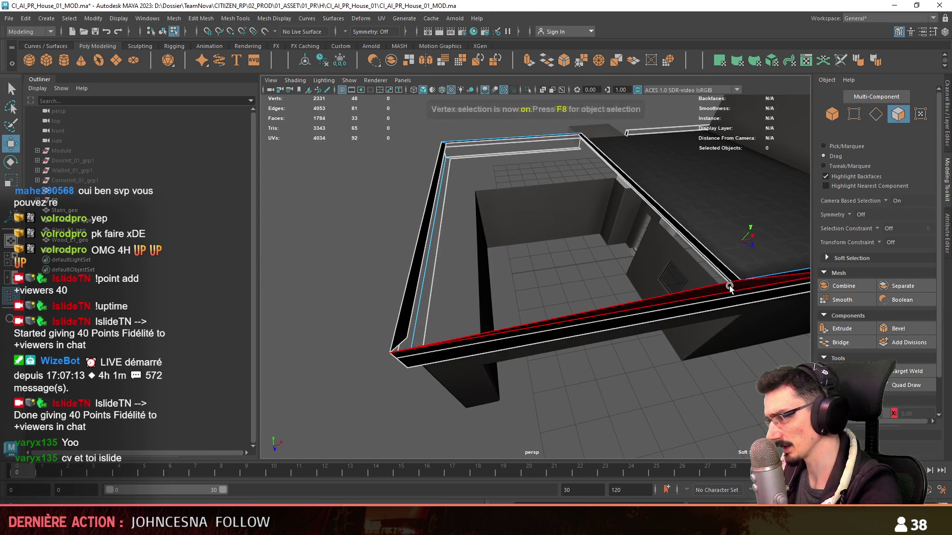
key("ctrl+z")
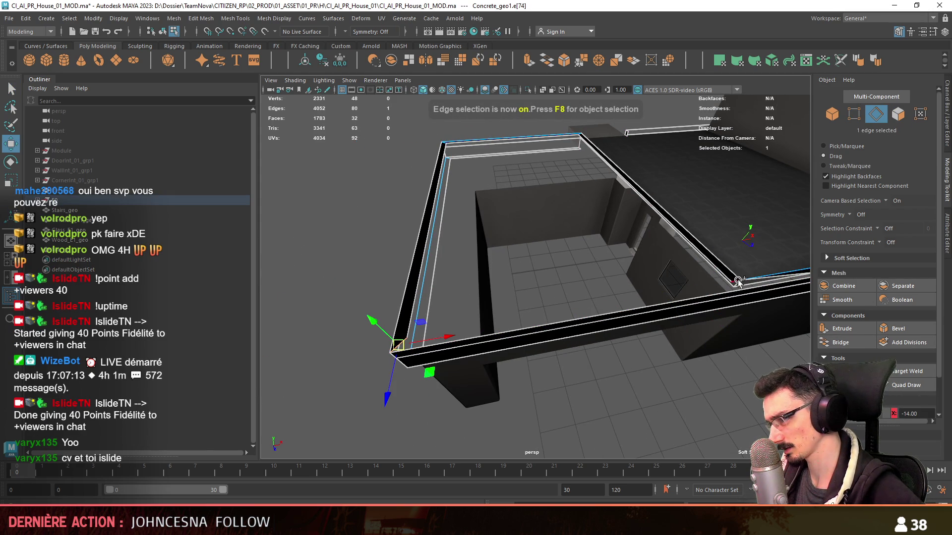
left_click(825, 341)
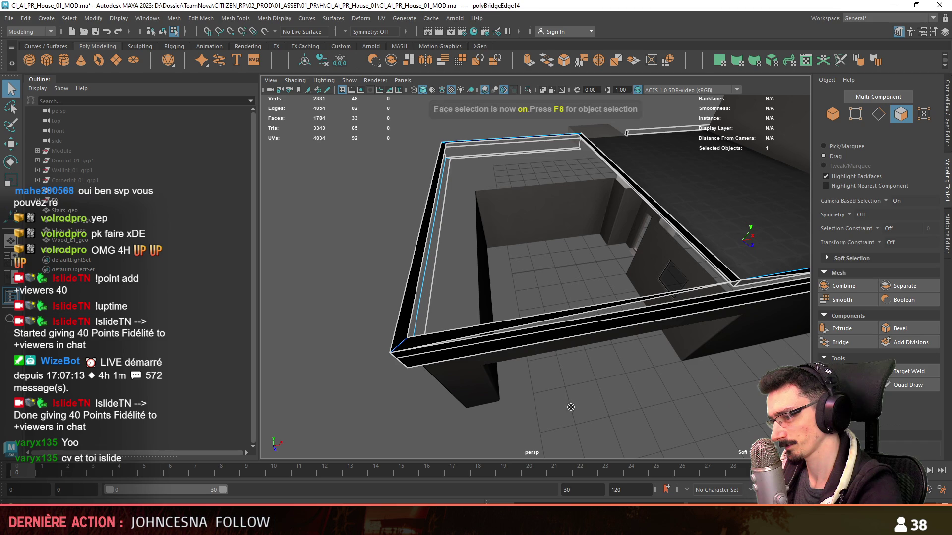
Step: Delete the stray wall face at the corner
left_click(728, 277)
key("w")
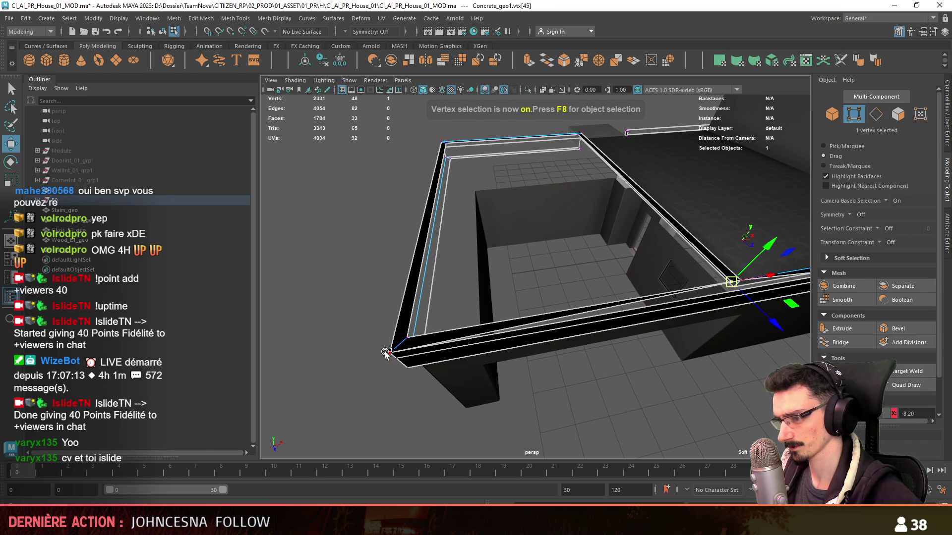
key("F11")
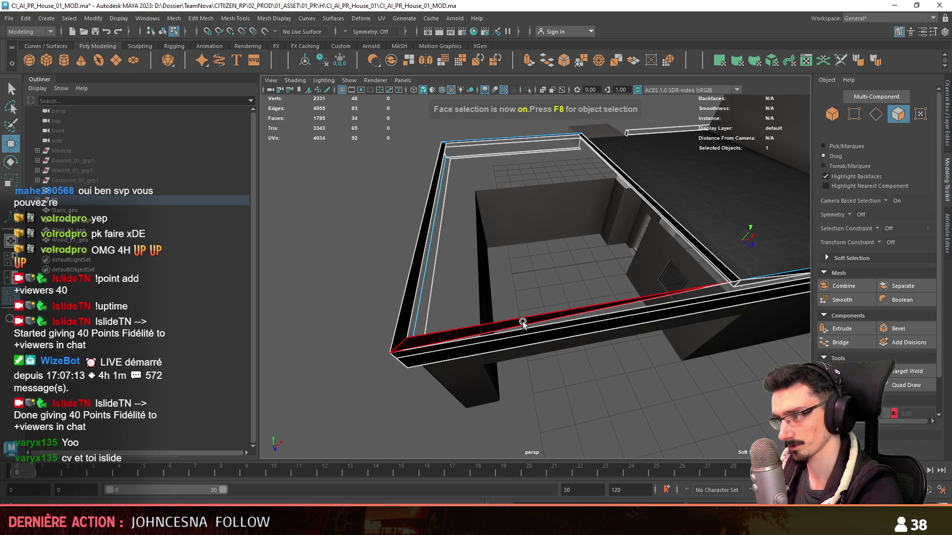
left_click(629, 302)
key("Delete")
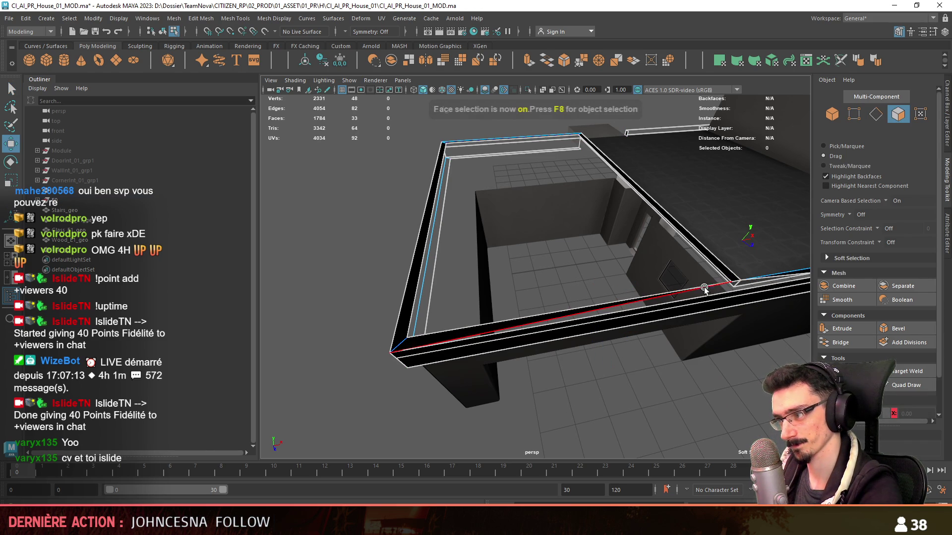
Step: Bridge the remaining wall gap, then select the edge loop along the wall top
key("F10")
double_click(735, 281)
left_click_drag(735, 280, 569, 276, "alt")
left_click(569, 276)
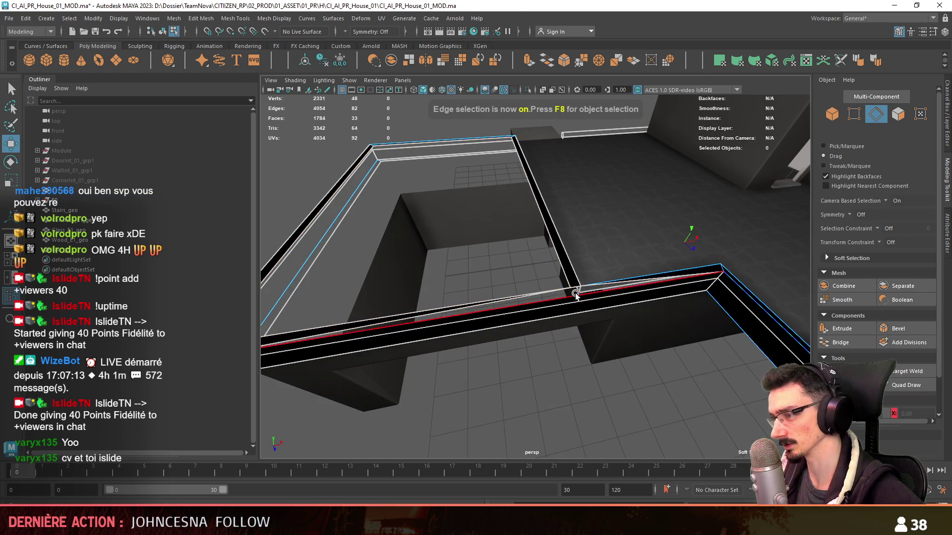
scroll(570, 283, "up", 3)
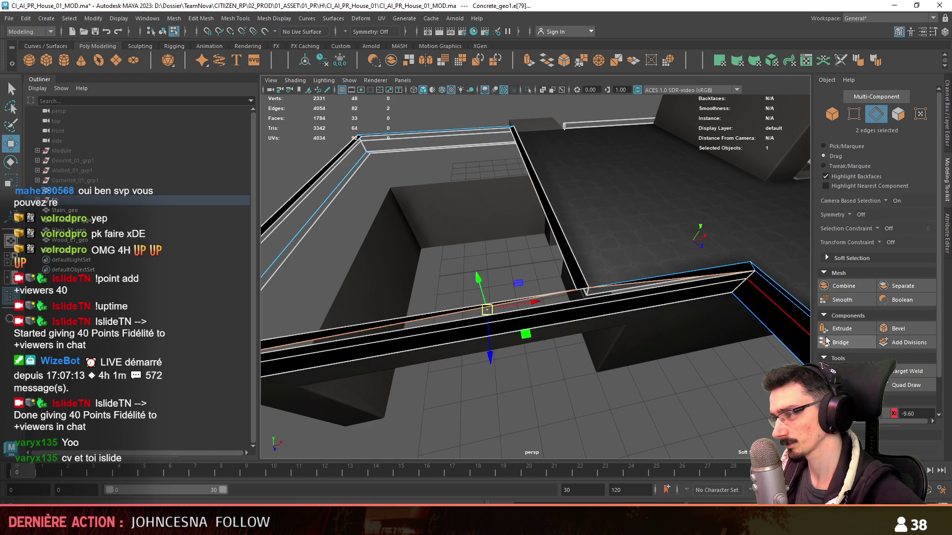
left_click(841, 342)
mouse_move(570, 233)
left_mouse_down("alt")
mouse_move(607, 212)
mouse_move(580, 228)
mouse_move(589, 329)
mouse_move(547, 195)
left_mouse_up("alt")
double_click(580, 226)
Step: Extrude the six rim-wall top edges and check the outline from the top view
key("ctrl+e")
key("4")
left_click_drag(367, 213, 447, 236)
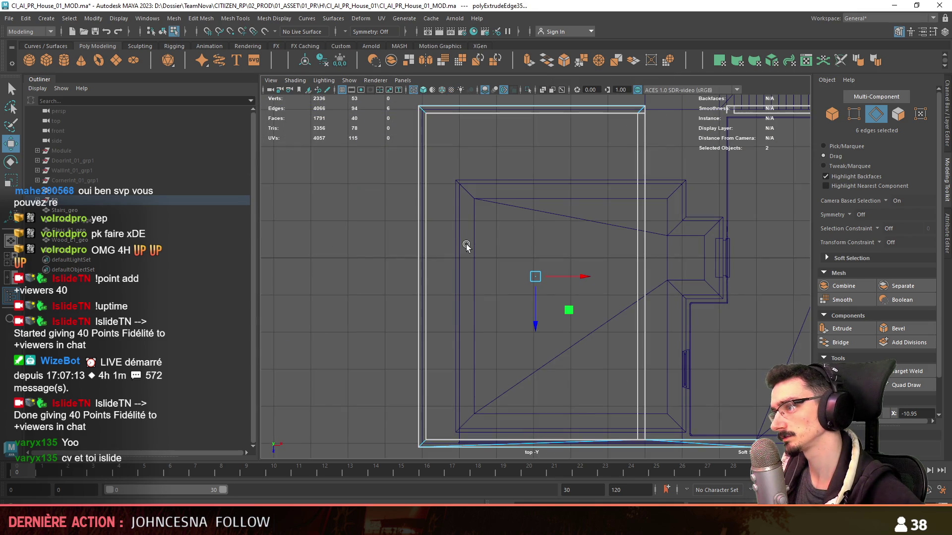
key("5")
mouse_move(573, 213)
left_mouse_down("alt")
mouse_move(601, 198)
mouse_move(606, 213)
mouse_move(502, 203)
mouse_move(467, 178)
mouse_move(496, 208)
mouse_move(514, 297)
mouse_move(584, 411)
mouse_move(511, 310)
mouse_move(537, 329)
mouse_move(611, 332)
mouse_move(623, 310)
mouse_move(596, 284)
mouse_move(552, 305)
mouse_move(590, 358)
mouse_move(578, 291)
left_mouse_up("alt")
Step: Return to object mode and reselect the rim object
key("F8")
left_click(584, 411)
key("F10")
mouse_move(627, 265)
left_mouse_down("alt")
mouse_move(453, 314)
mouse_move(639, 275)
mouse_move(629, 251)
mouse_move(675, 262)
mouse_move(486, 287)
mouse_move(620, 272)
left_mouse_up("alt")
key("F8")
left_click(629, 250)
key("q")
key("F8")
Step: Select the floor trim Concrete_geo1 and view the wall opening from outside
key("w")
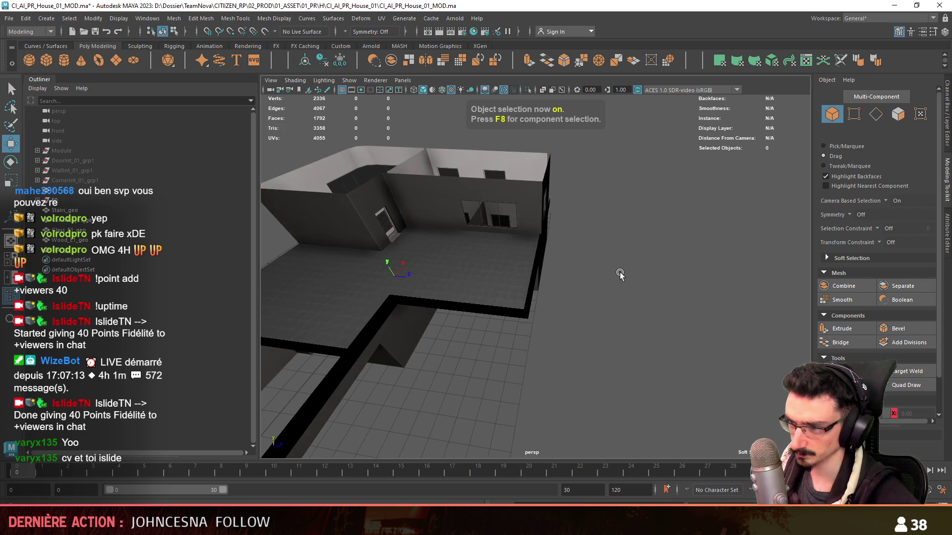
left_click(535, 223)
left_click(536, 262)
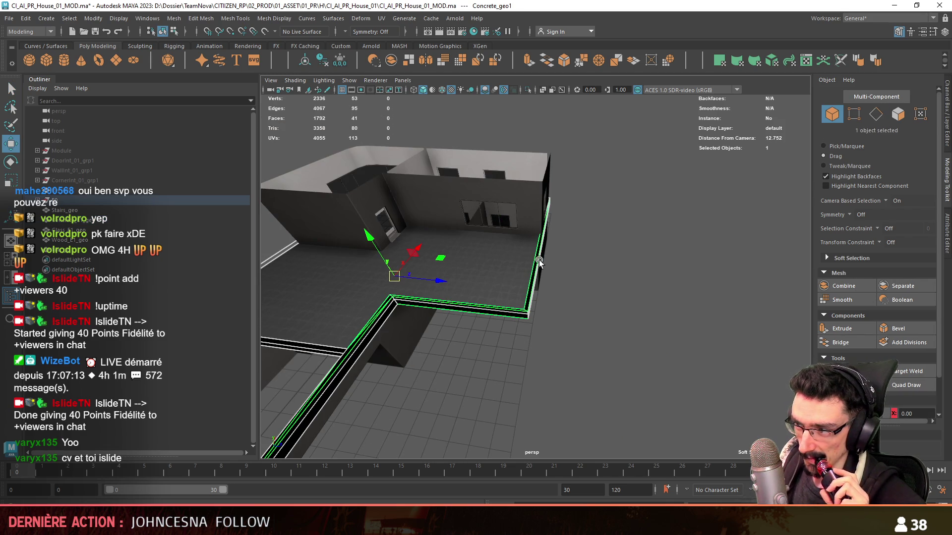
mouse_move(581, 270)
left_mouse_down("alt")
mouse_move(596, 302)
mouse_move(452, 270)
mouse_move(505, 278)
mouse_move(490, 258)
mouse_move(496, 223)
left_mouse_up("alt")
mouse_move(505, 94)
left_mouse_down("alt")
mouse_move(552, 244)
mouse_move(531, 281)
mouse_move(542, 332)
mouse_move(520, 100)
mouse_move(659, 266)
mouse_move(579, 267)
mouse_move(665, 266)
mouse_move(589, 258)
mouse_move(566, 271)
mouse_move(670, 272)
mouse_move(417, 266)
mouse_move(588, 259)
mouse_move(486, 196)
mouse_move(482, 270)
mouse_move(519, 273)
mouse_move(585, 253)
left_mouse_up("alt")
key("F11")
key("F8")
Step: Add a connecting edge across the outer ledge and line it up at the corner
key("F10")
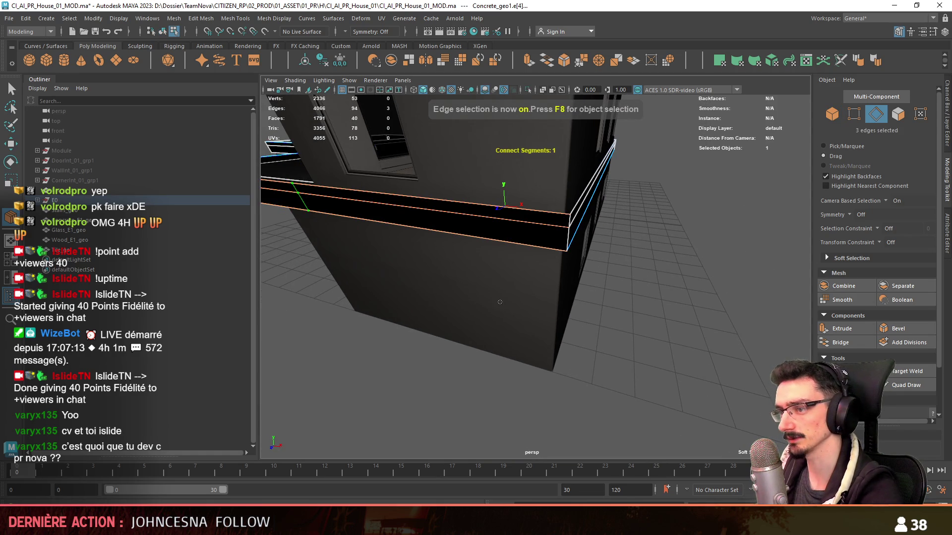
mouse_move(500, 302)
left_mouse_down("alt")
mouse_move(521, 312)
mouse_move(545, 298)
mouse_move(546, 255)
left_mouse_up("alt")
key("w")
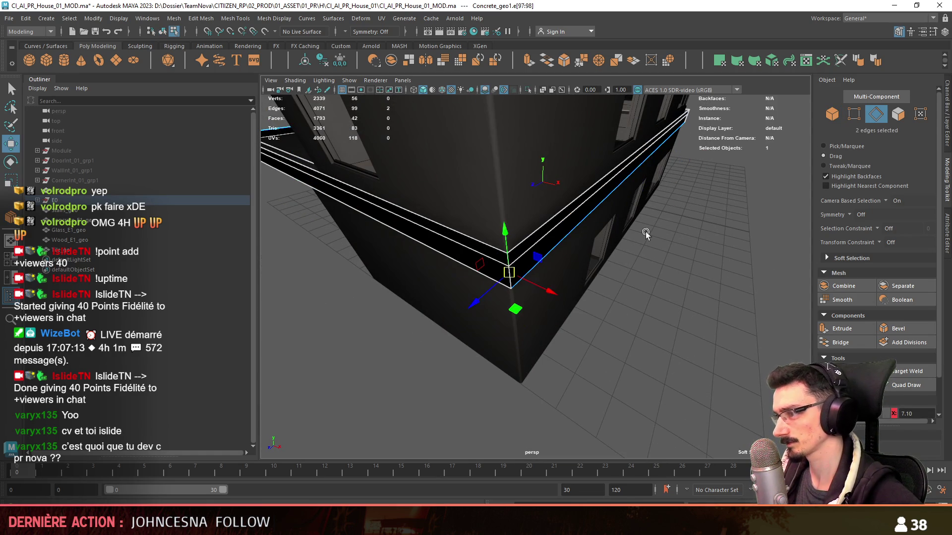
mouse_move(524, 310)
left_mouse_down("alt")
mouse_move(580, 289)
mouse_move(575, 240)
mouse_move(682, 305)
mouse_move(631, 303)
mouse_move(714, 278)
mouse_move(595, 249)
mouse_move(551, 287)
mouse_move(544, 264)
mouse_move(630, 314)
mouse_move(639, 301)
left_mouse_up("alt")
left_click(680, 311)
Step: Isolate the concrete ledge geometry and move in close on its front strip
left_click_drag(496, 225, 506, 212, "alt")
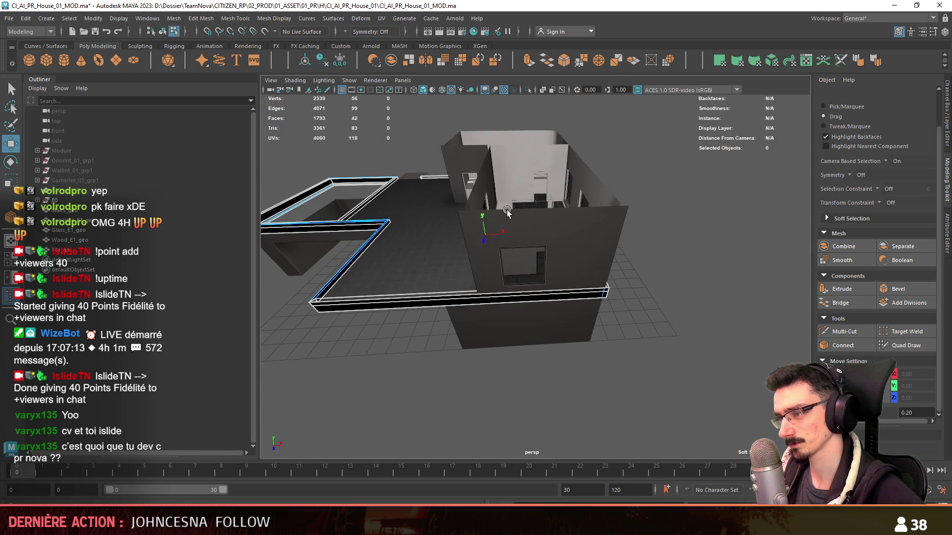
left_click(528, 88)
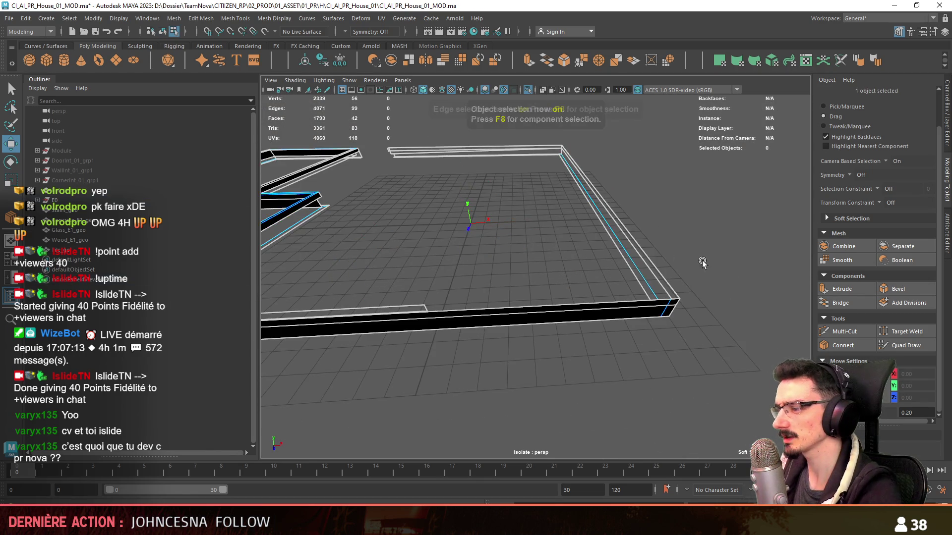
key("F10")
mouse_move(702, 260)
left_mouse_down("alt")
mouse_move(600, 272)
mouse_move(570, 263)
left_mouse_up("alt")
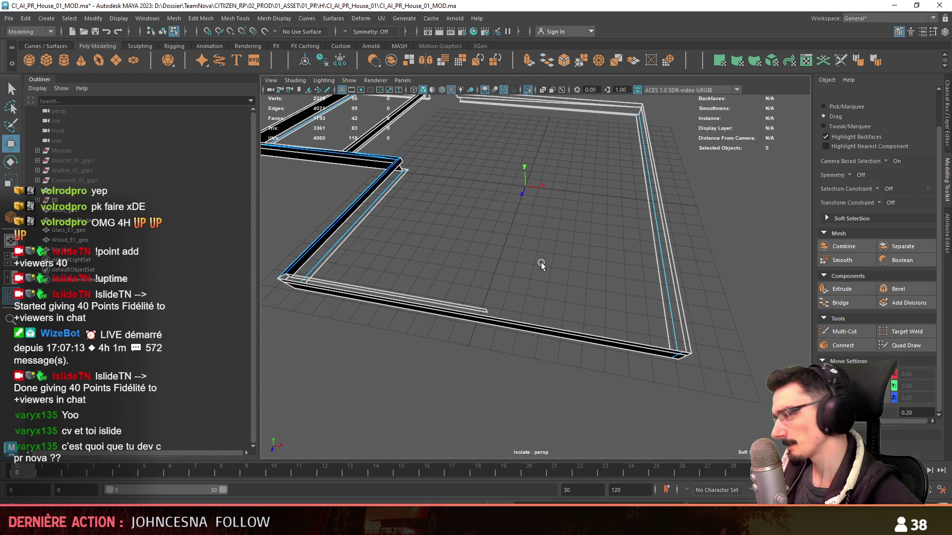
mouse_move(540, 263)
left_mouse_down("alt")
mouse_move(533, 276)
mouse_move(585, 297)
left_mouse_up("alt")
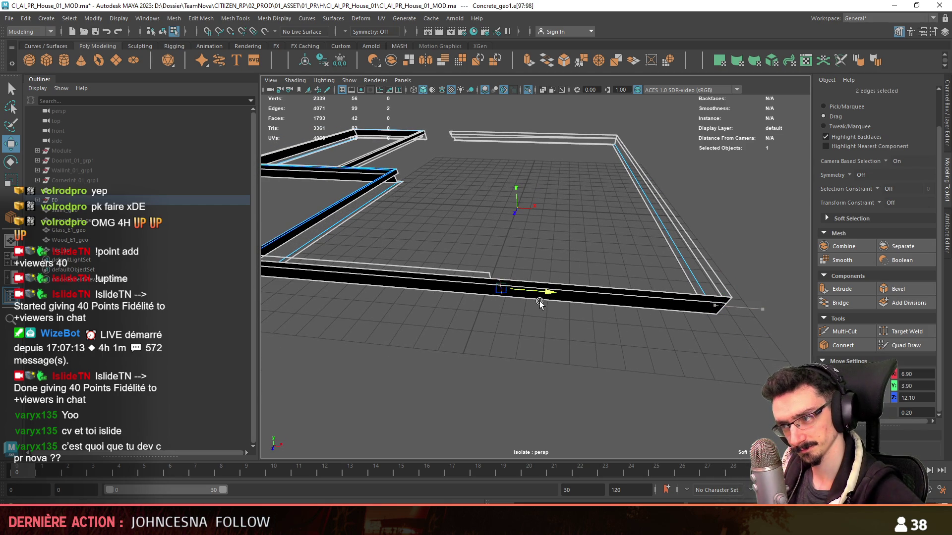
mouse_move(529, 303)
left_mouse_down("alt")
mouse_move(495, 340)
mouse_move(489, 281)
mouse_move(488, 317)
mouse_move(515, 280)
mouse_move(442, 280)
left_mouse_up("alt")
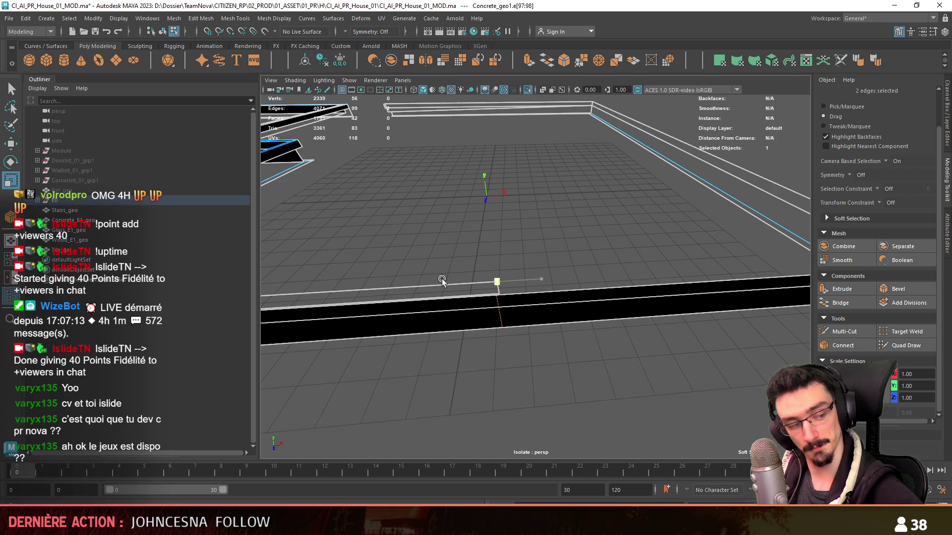
Step: Extrude the long ledge's end edge outward to extend it
key("w")
left_click(602, 221)
mouse_move(603, 221)
left_mouse_down("alt")
mouse_move(601, 395)
mouse_move(423, 346)
mouse_move(491, 361)
mouse_move(480, 308)
mouse_move(479, 349)
mouse_move(499, 356)
mouse_move(738, 242)
left_mouse_up("alt")
left_click(606, 273)
left_click(500, 356)
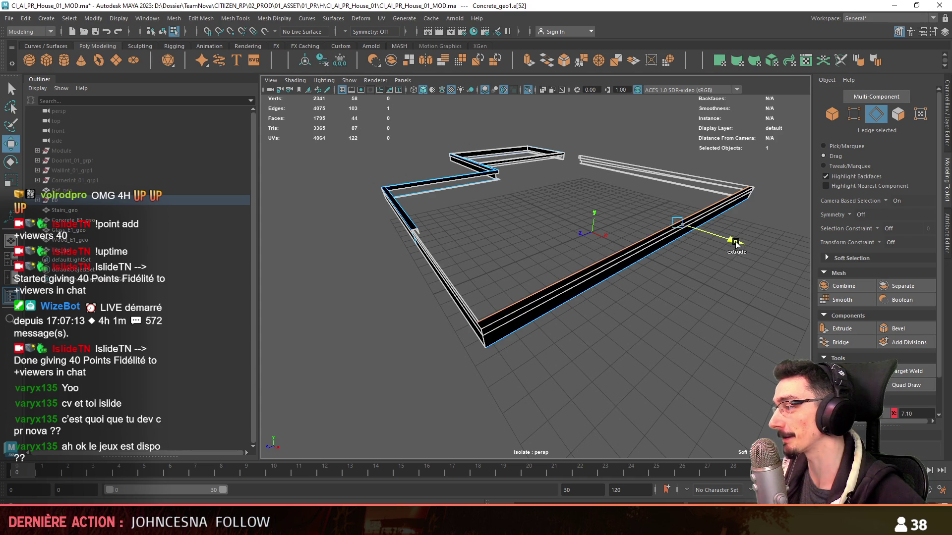
key("F9")
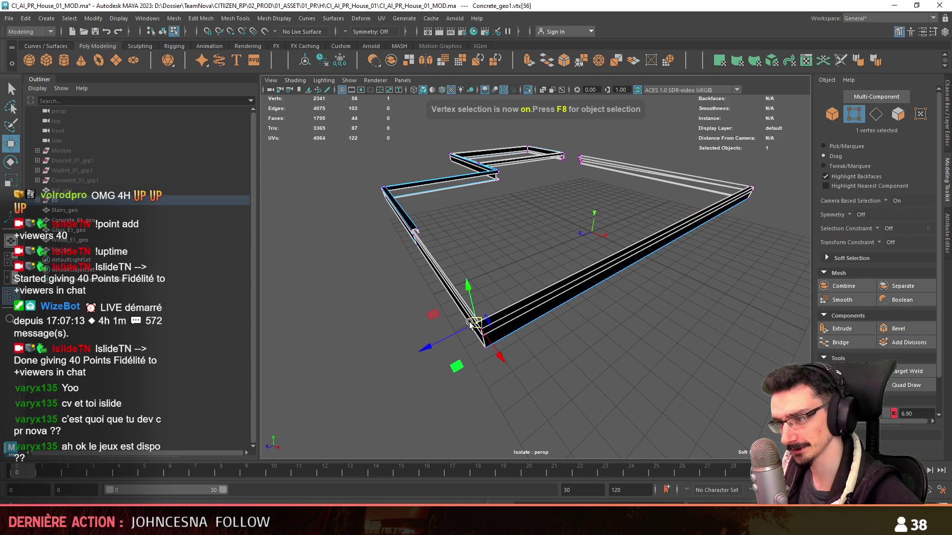
mouse_move(440, 343)
left_mouse_down("alt")
mouse_move(608, 244)
mouse_move(480, 319)
mouse_move(476, 308)
mouse_move(568, 345)
mouse_move(550, 347)
mouse_move(584, 365)
mouse_move(671, 296)
mouse_move(615, 338)
mouse_move(505, 347)
mouse_move(576, 314)
left_mouse_up("alt")
key("F10")
mouse_move(514, 378)
left_mouse_down("alt")
mouse_move(560, 277)
mouse_move(595, 307)
mouse_move(555, 357)
mouse_move(484, 330)
mouse_move(542, 272)
mouse_move(551, 354)
mouse_move(669, 357)
left_mouse_up("alt")
Step: Slice two Multi-Cut cuts across the wall strips
left_click(527, 338)
left_click(545, 354)
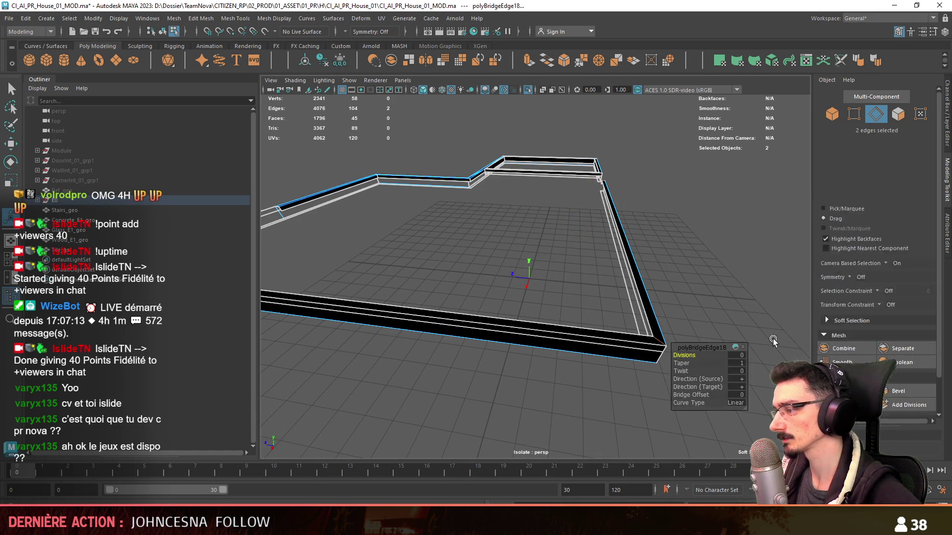
mouse_move(431, 334)
left_mouse_down("alt")
mouse_move(691, 355)
mouse_move(462, 208)
left_mouse_up("alt")
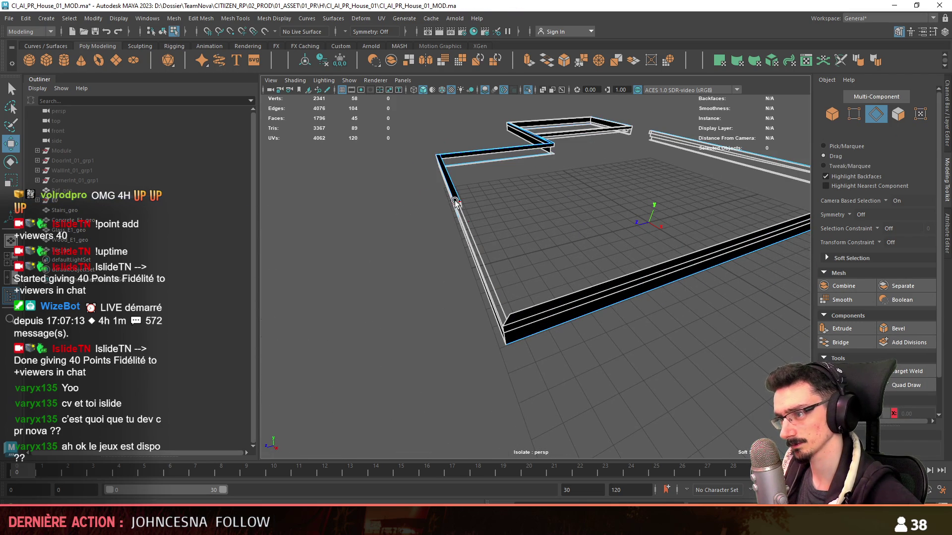
left_click(455, 202)
left_click(511, 318)
mouse_move(511, 319)
left_mouse_down("alt")
mouse_move(674, 347)
mouse_move(669, 312)
mouse_move(510, 335)
mouse_move(556, 300)
mouse_move(432, 334)
mouse_move(563, 276)
mouse_move(478, 313)
mouse_move(583, 313)
mouse_move(578, 248)
mouse_move(489, 168)
mouse_move(579, 236)
mouse_move(563, 249)
mouse_move(563, 312)
mouse_move(619, 318)
left_mouse_up("alt")
key("w")
Step: Un-isolate the house, select the wall-strip edge loop and set the move step to 0.1
left_click(528, 90)
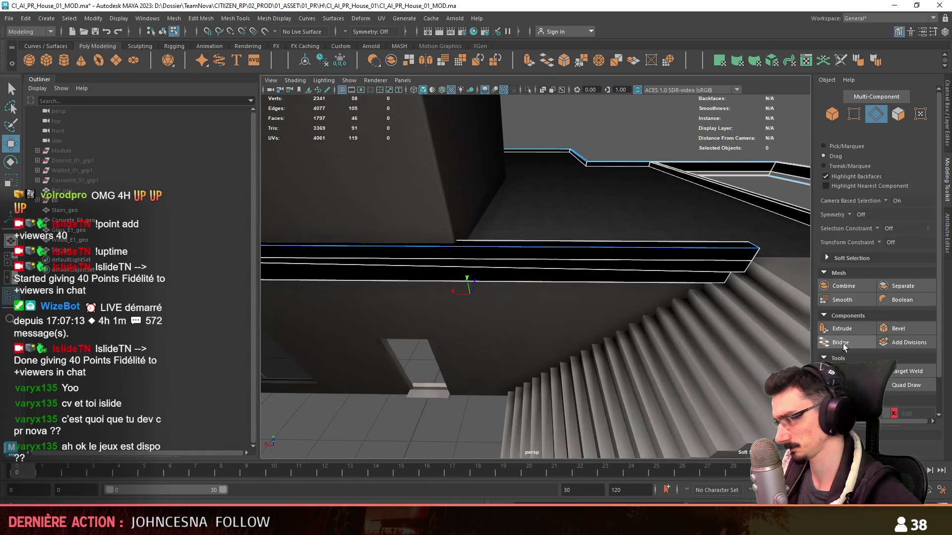
left_click_drag(485, 295, 540, 310, "alt")
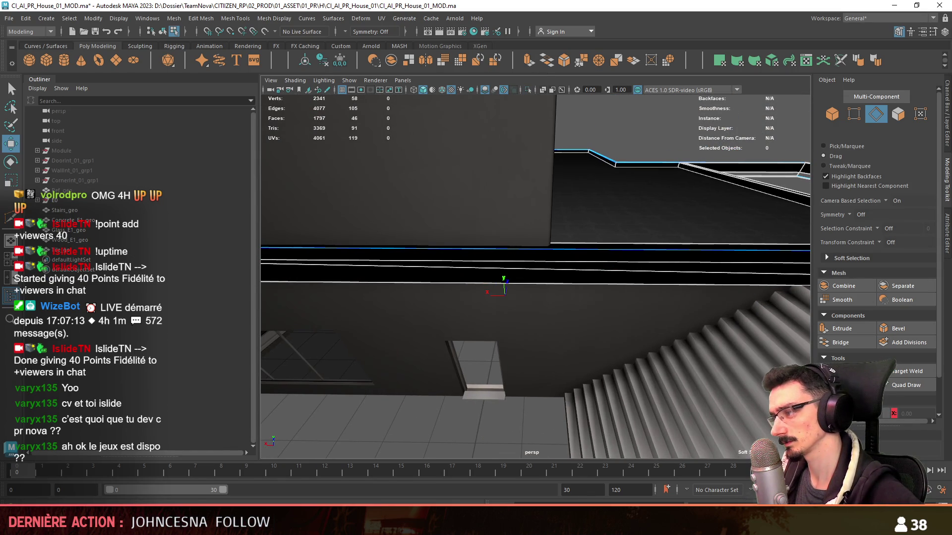
double_click(526, 263)
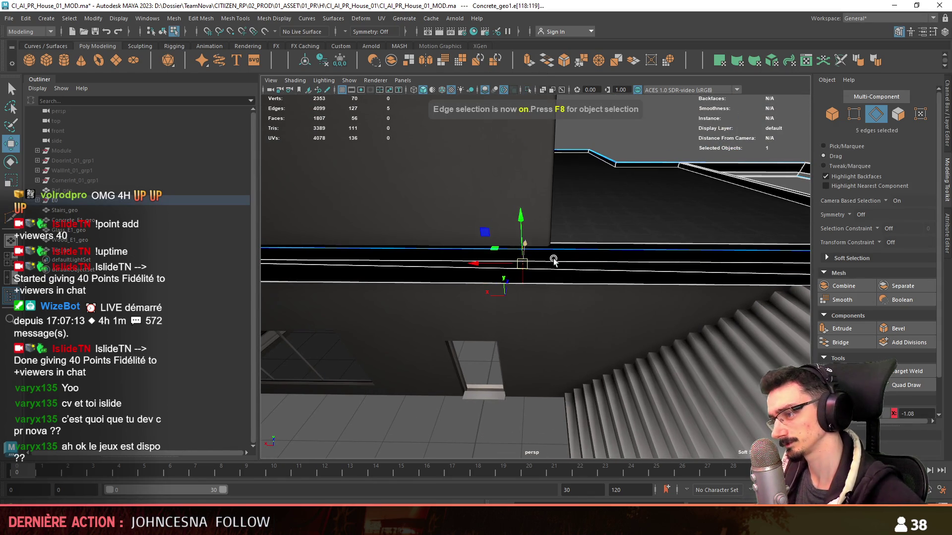
mouse_move(526, 263)
left_mouse_down("alt")
mouse_move(367, 325)
mouse_move(506, 224)
left_mouse_up("alt")
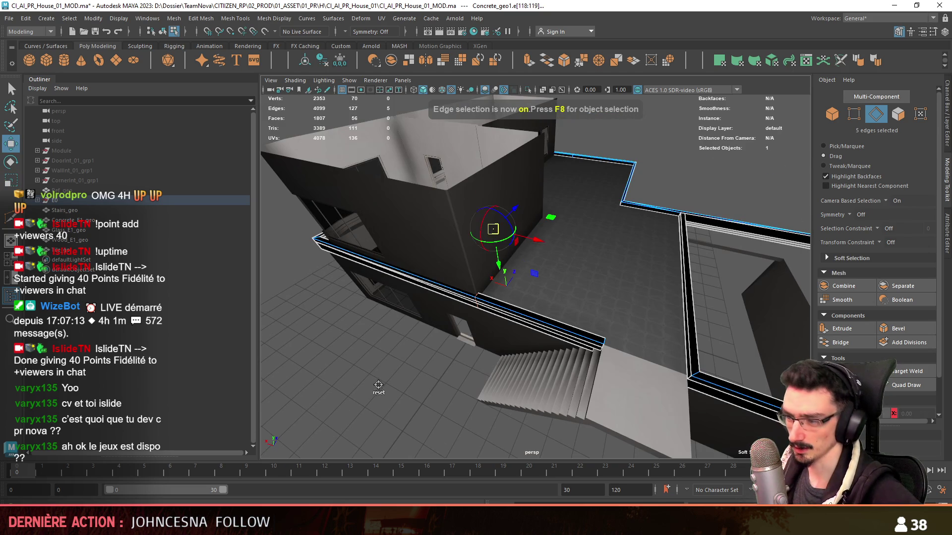
type("w")
type("0.1")
key("Return")
left_click_drag(686, 351, 498, 292, "alt")
Step: Re-isolate the ledge in vertex mode and frame the whole ledge layout
left_click(528, 90)
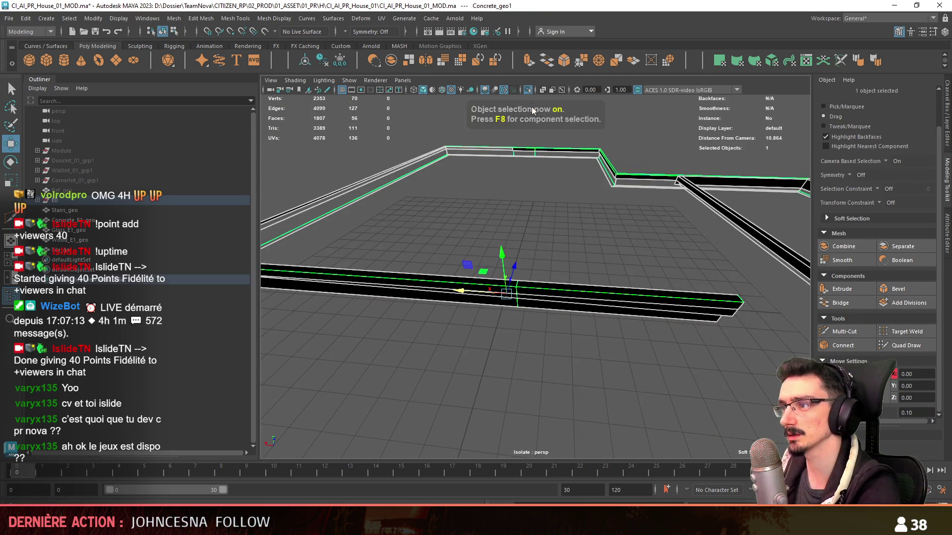
key("F9")
mouse_move(528, 90)
left_mouse_down("alt")
mouse_move(569, 246)
mouse_move(538, 265)
mouse_move(544, 310)
mouse_move(623, 323)
mouse_move(578, 306)
mouse_move(593, 307)
mouse_move(569, 279)
left_mouse_up("alt")
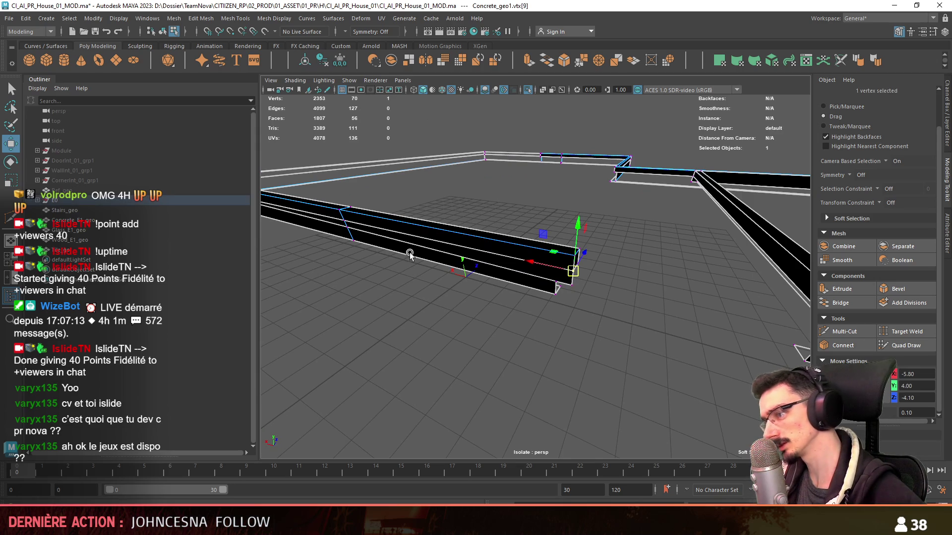
left_click_drag(410, 254, 361, 237, "alt")
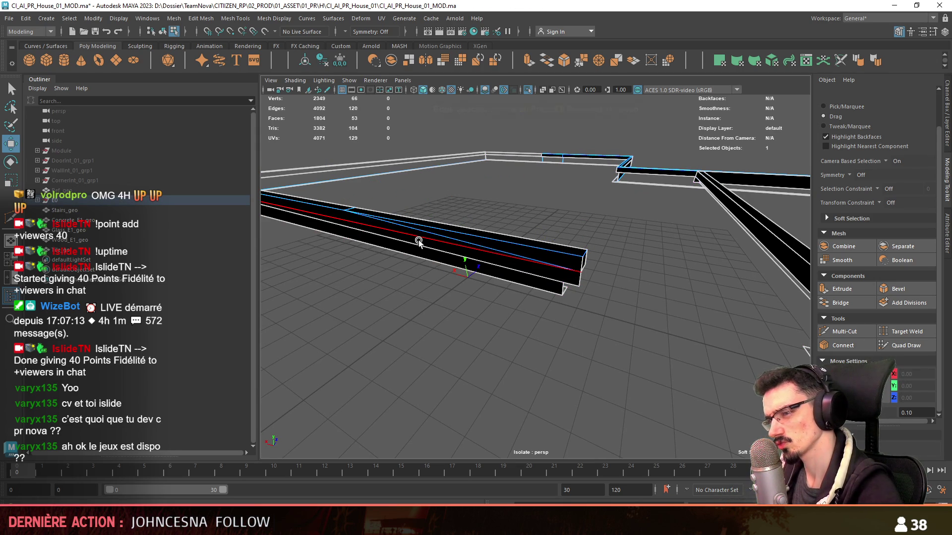
key("a")
left_click_drag(523, 251, 382, 243, "alt")
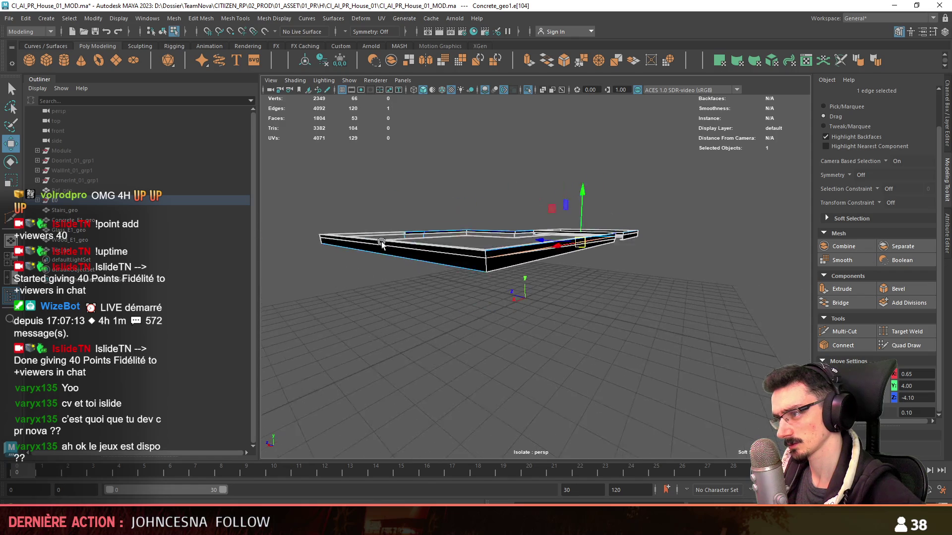
left_click_drag(452, 241, 413, 263, "alt")
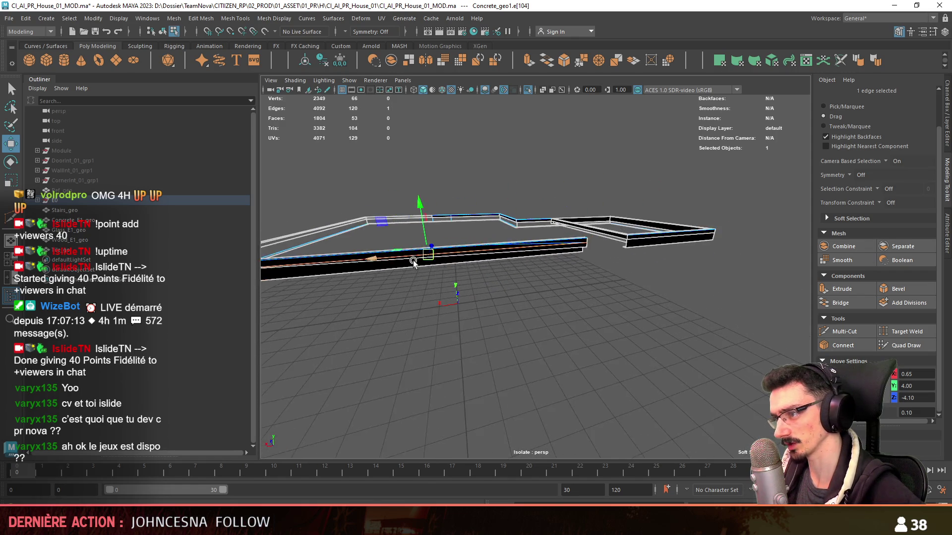
mouse_move(534, 251)
left_mouse_down("alt")
mouse_move(622, 294)
mouse_move(598, 252)
mouse_move(557, 287)
mouse_move(615, 318)
mouse_move(581, 321)
mouse_move(564, 302)
mouse_move(501, 308)
mouse_move(521, 362)
mouse_move(457, 324)
mouse_move(517, 365)
mouse_move(448, 333)
mouse_move(434, 337)
mouse_move(588, 340)
mouse_move(439, 338)
mouse_move(534, 334)
mouse_move(346, 293)
mouse_move(759, 295)
left_mouse_up("alt")
Step: Align the wall's corner vertex so the new strip meets the ledge frame
key("F10")
left_click(616, 320)
scroll(616, 320, "up", 3)
key("F9")
left_click(645, 276)
key("F8")
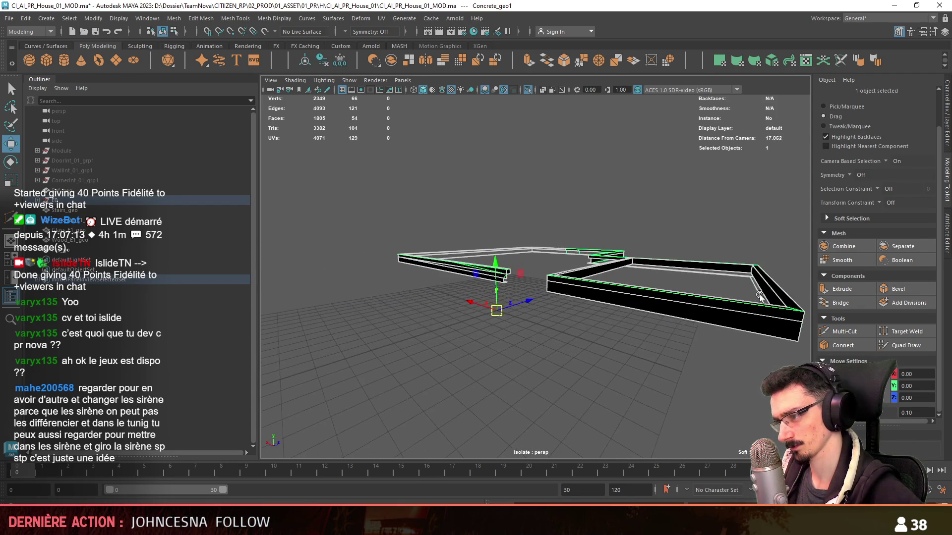
Step: Delete the eight edges around the wall frame's corner vertex
key("F10")
mouse_move(704, 311)
left_mouse_down("alt")
mouse_move(620, 299)
mouse_move(618, 314)
mouse_move(729, 323)
mouse_move(556, 316)
left_mouse_up("alt")
key("F9")
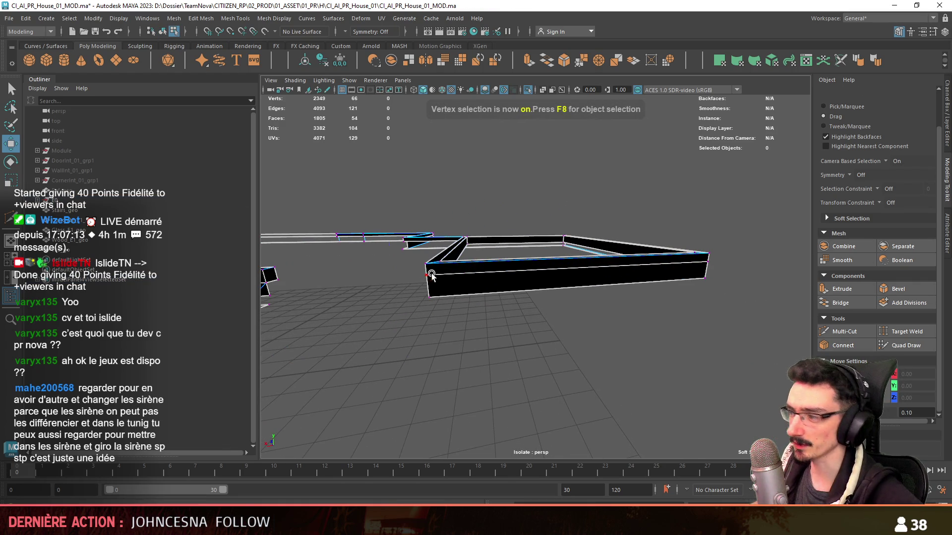
left_click(432, 272)
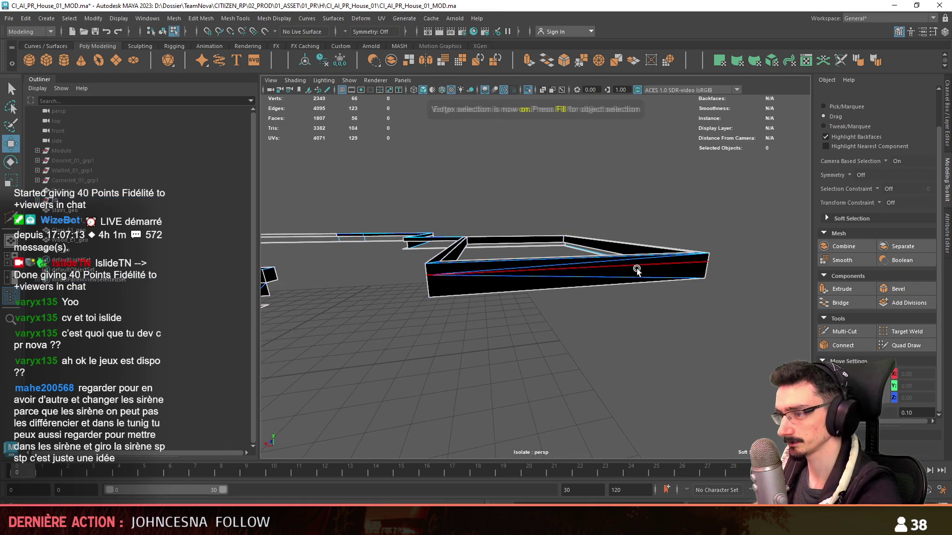
key("F10")
mouse_move(641, 264)
left_mouse_down("alt")
mouse_move(605, 297)
mouse_move(470, 306)
mouse_move(560, 303)
mouse_move(507, 305)
mouse_move(546, 289)
left_mouse_up("alt")
key("Delete")
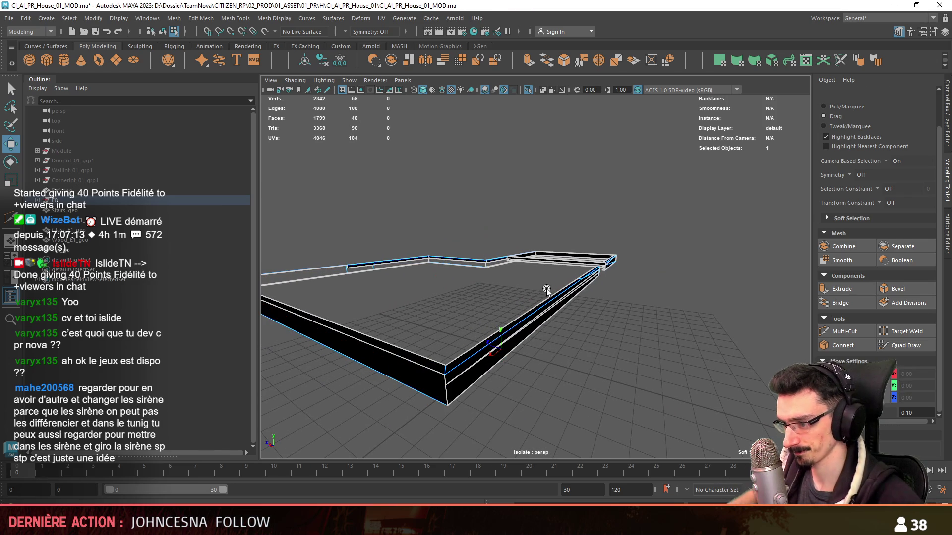
Step: Weld the stray corner vertex onto its neighbour
key("F9")
mouse_move(614, 327)
left_mouse_down("alt")
mouse_move(521, 310)
mouse_move(585, 298)
mouse_move(833, 356)
left_mouse_up("alt")
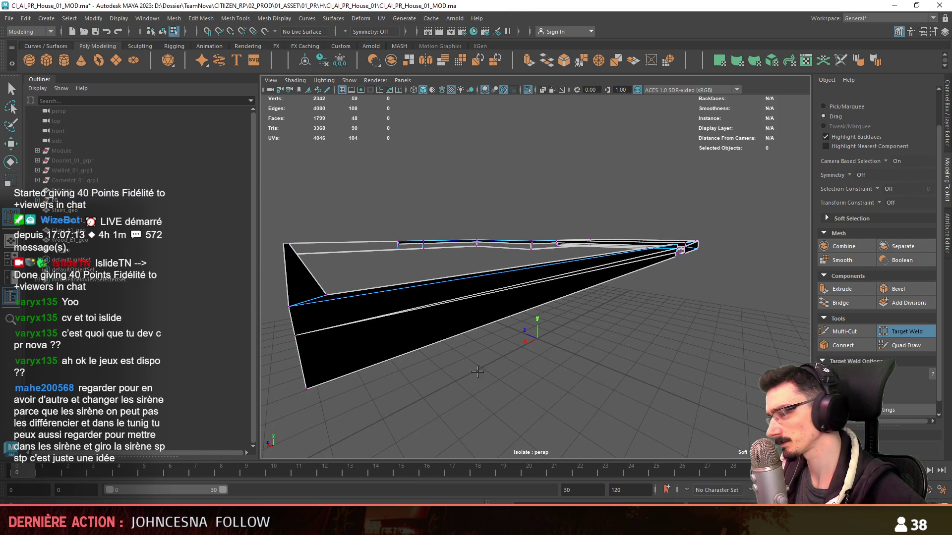
left_click_drag(301, 356, 306, 389)
mouse_move(306, 388)
left_mouse_down("alt")
mouse_move(566, 336)
mouse_move(484, 335)
mouse_move(614, 318)
mouse_move(463, 302)
mouse_move(446, 314)
mouse_move(567, 332)
left_mouse_up("alt")
Step: Delete two edges on the front wall strip
key("w")
left_click_drag(460, 361, 386, 321, "alt")
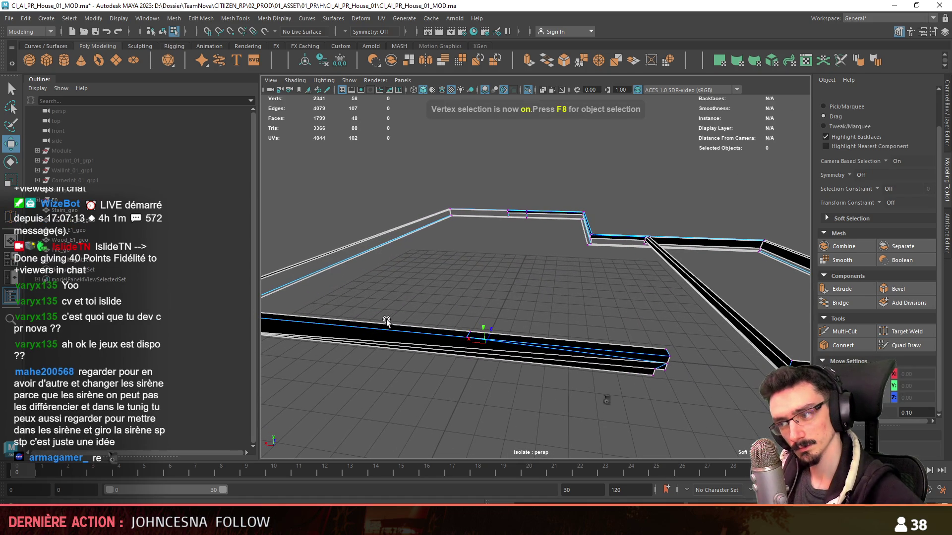
left_click(467, 332)
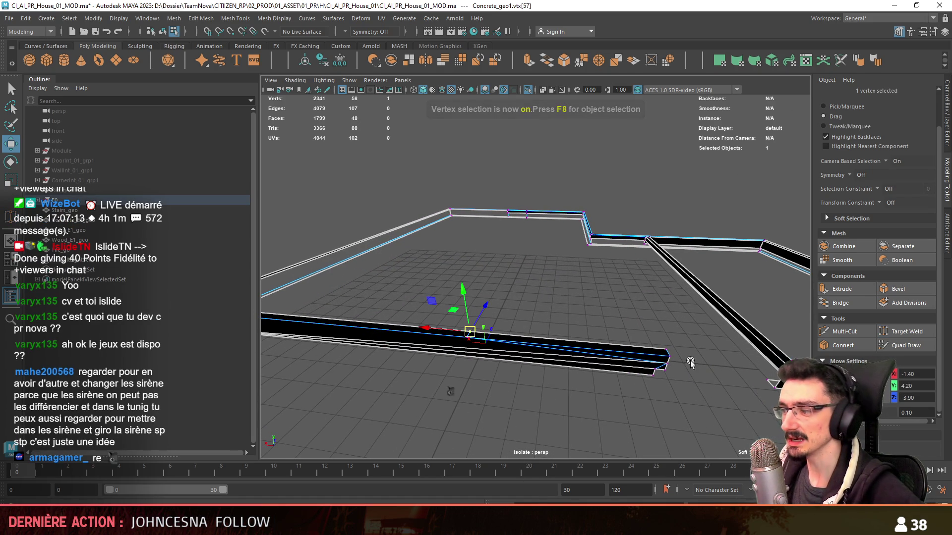
left_click(670, 357, "shift")
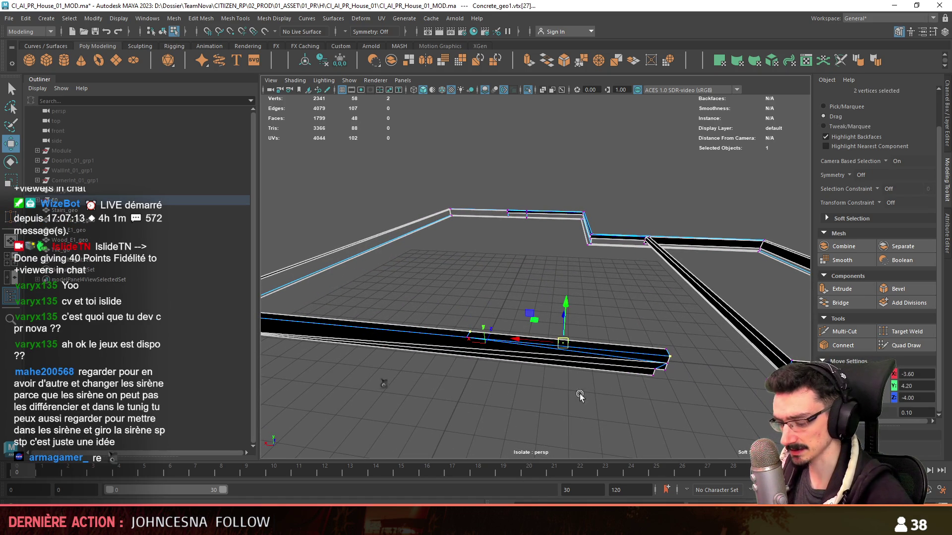
left_click(507, 344)
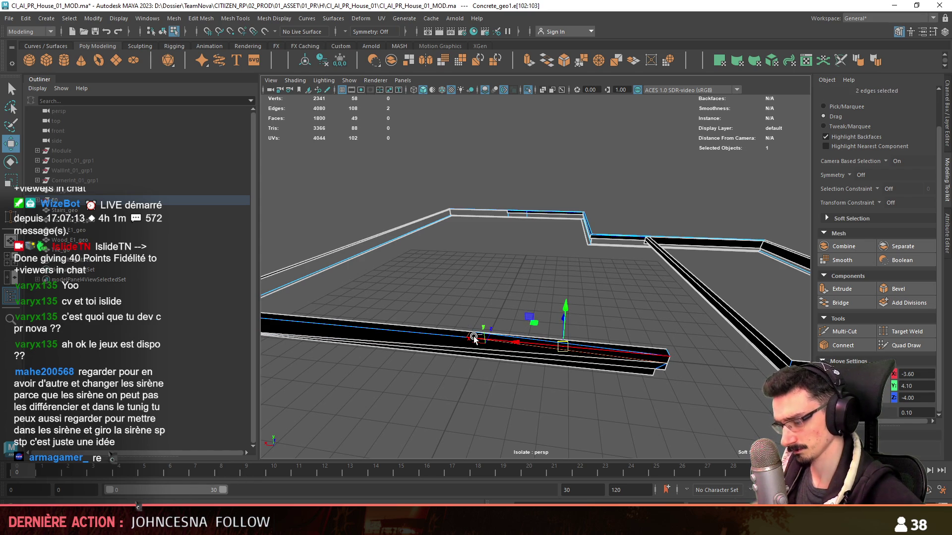
key("Delete")
Step: Return to object mode and reselect the wall object
key("F9")
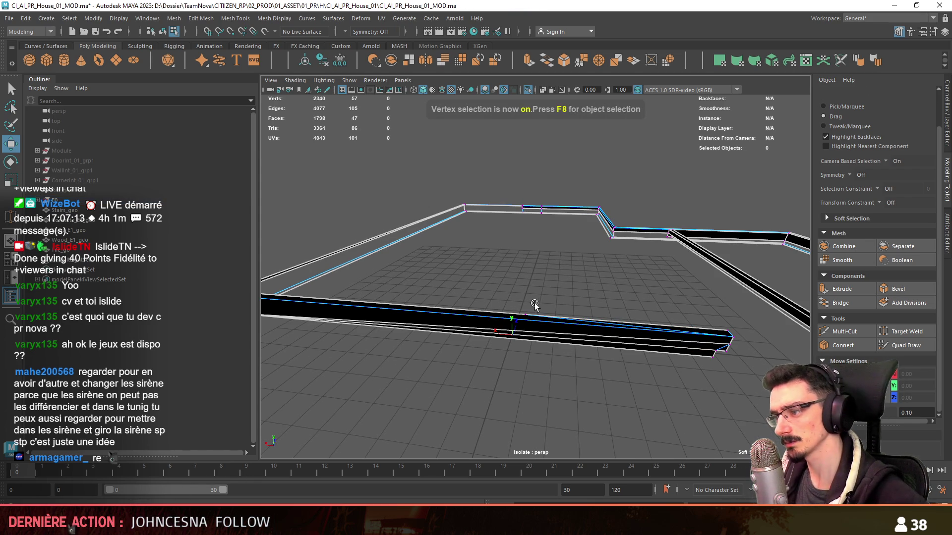
left_click(534, 304)
left_click_drag(535, 303, 303, 295, "alt")
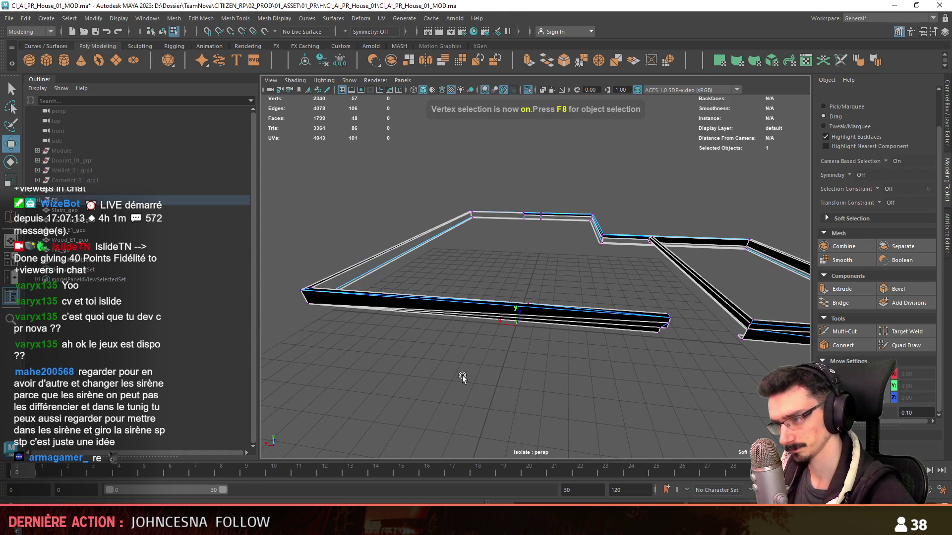
key("F8")
mouse_move(462, 375)
left_mouse_down("alt")
mouse_move(483, 367)
mouse_move(544, 289)
mouse_move(558, 313)
mouse_move(551, 321)
mouse_move(570, 334)
left_mouse_up("alt")
left_click(569, 334)
left_click(514, 314)
mouse_move(514, 315)
left_mouse_down("alt")
mouse_move(533, 314)
mouse_move(584, 349)
mouse_move(580, 342)
mouse_move(588, 358)
mouse_move(589, 339)
mouse_move(727, 338)
mouse_move(638, 325)
mouse_move(708, 321)
mouse_move(372, 333)
mouse_move(471, 346)
left_mouse_up("alt")
Step: Extrude a wall edge on the long ledge, bringing it to 49 faces
key("F10")
mouse_move(565, 315)
left_mouse_down("alt")
mouse_move(574, 316)
mouse_move(519, 293)
mouse_move(486, 248)
left_mouse_up("alt")
left_click(461, 218)
key("f")
key("F8")
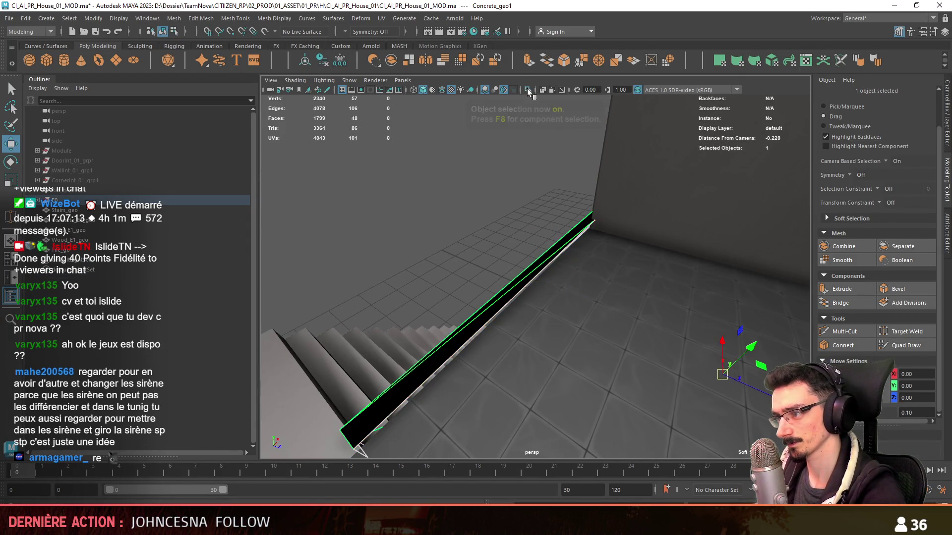
key("f")
key("F8")
left_click_drag(493, 355, 575, 275, "alt")
key("ctrl+e")
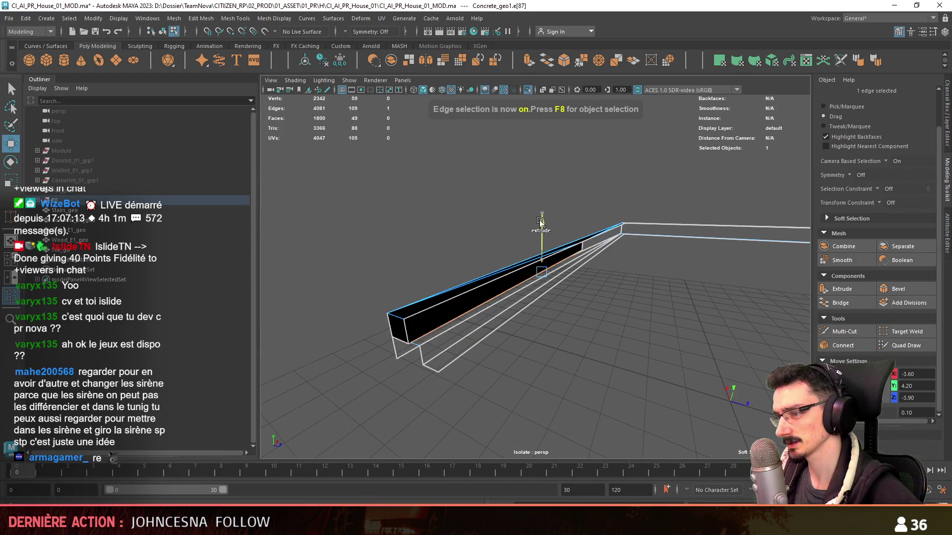
Step: Select all the wall mesh faces and run a cleanup removing a stray vertex
key("ctrl+F11")
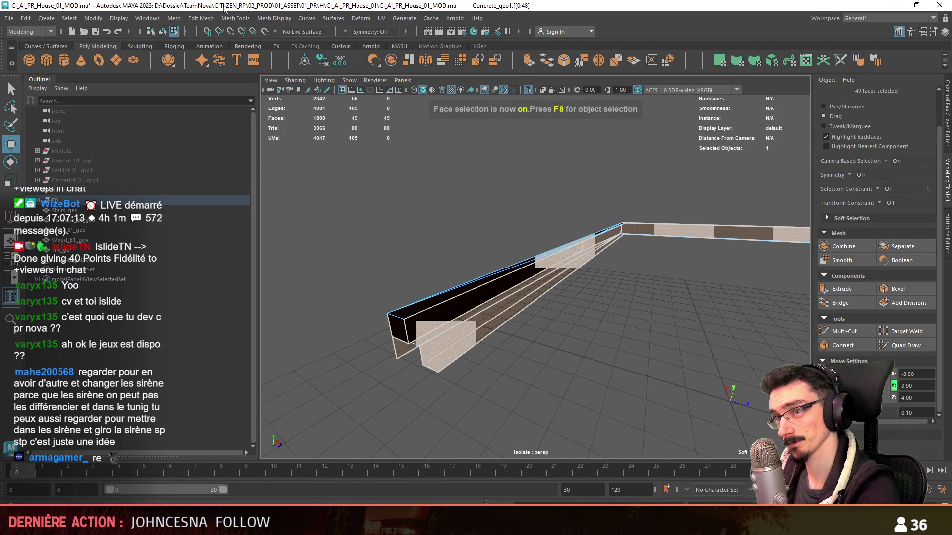
left_click(209, 18)
left_click(228, 123)
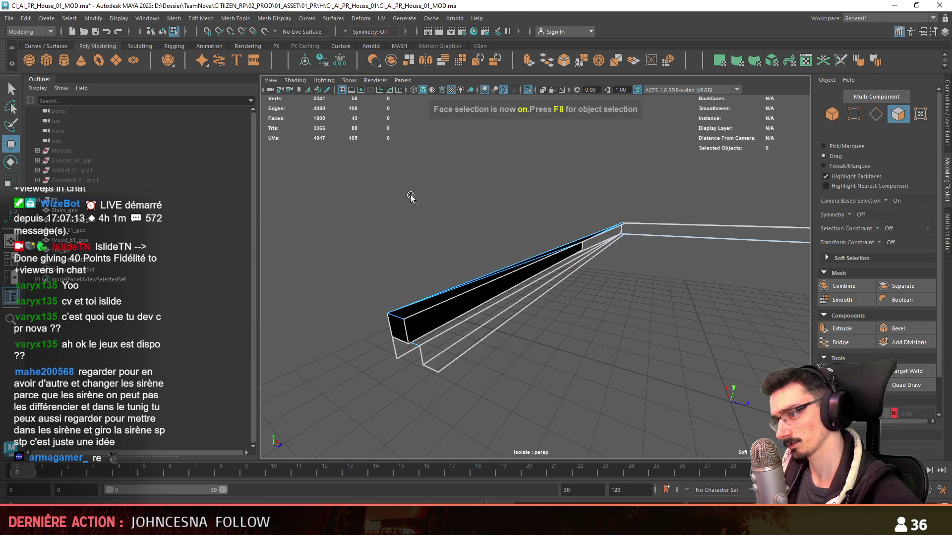
Step: Select and frame the parapet band Concrete_geo1, pulling back to show the house
key("F8")
mouse_move(412, 263)
left_mouse_down("alt")
mouse_move(516, 93)
mouse_move(463, 227)
mouse_move(530, 292)
left_mouse_up("alt")
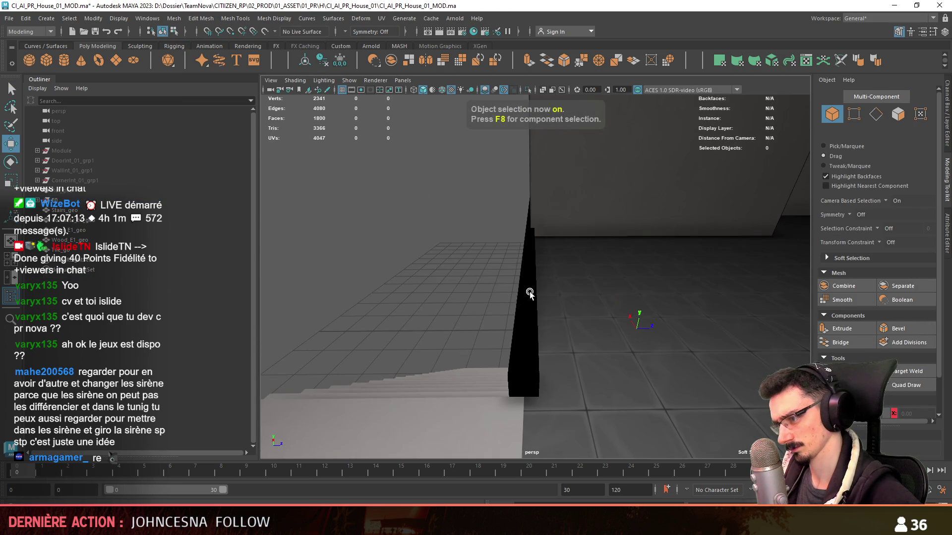
left_click(529, 291)
key("f")
right_click_drag(602, 295, 587, 300, "alt")
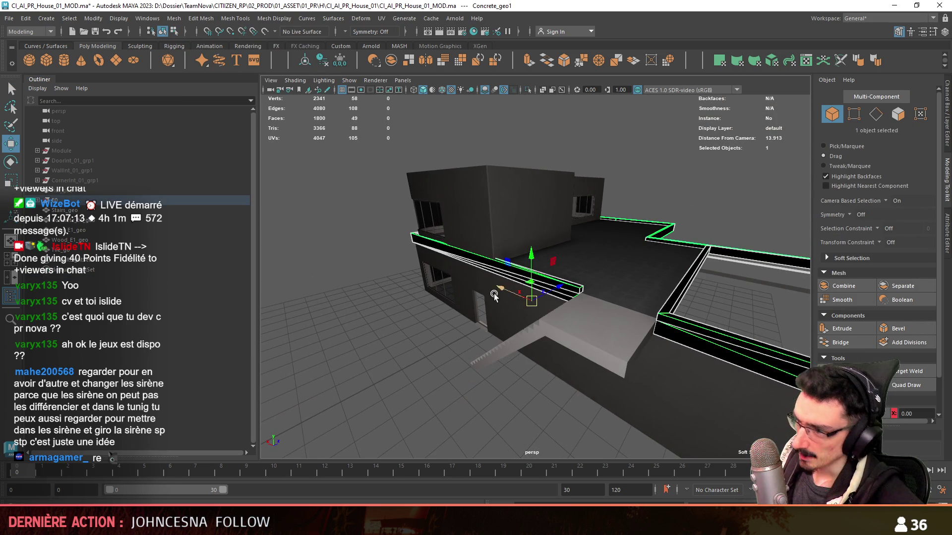
Step: Switch the parapet band to vertex editing and inspect its railing corner
mouse_move(494, 293)
left_mouse_down("alt")
mouse_move(561, 325)
mouse_move(608, 316)
mouse_move(531, 322)
mouse_move(570, 323)
mouse_move(552, 317)
mouse_move(626, 361)
left_mouse_up("alt")
key("F8")
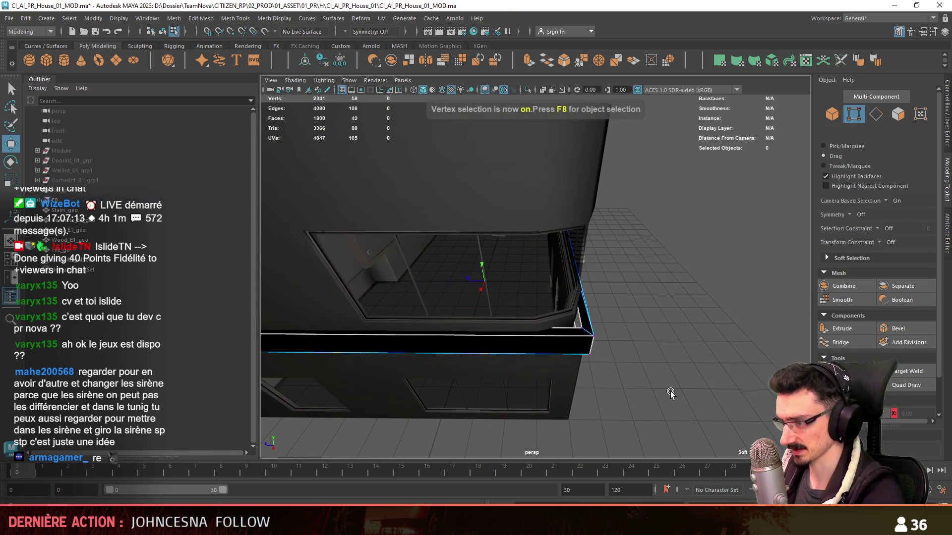
left_click_drag(670, 391, 565, 352, "alt")
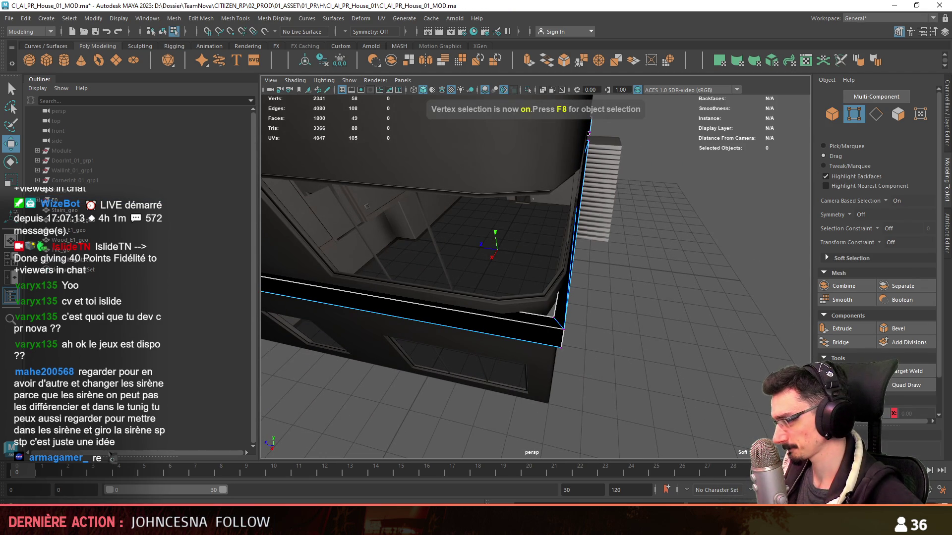
left_click_drag(479, 363, 597, 335, "alt")
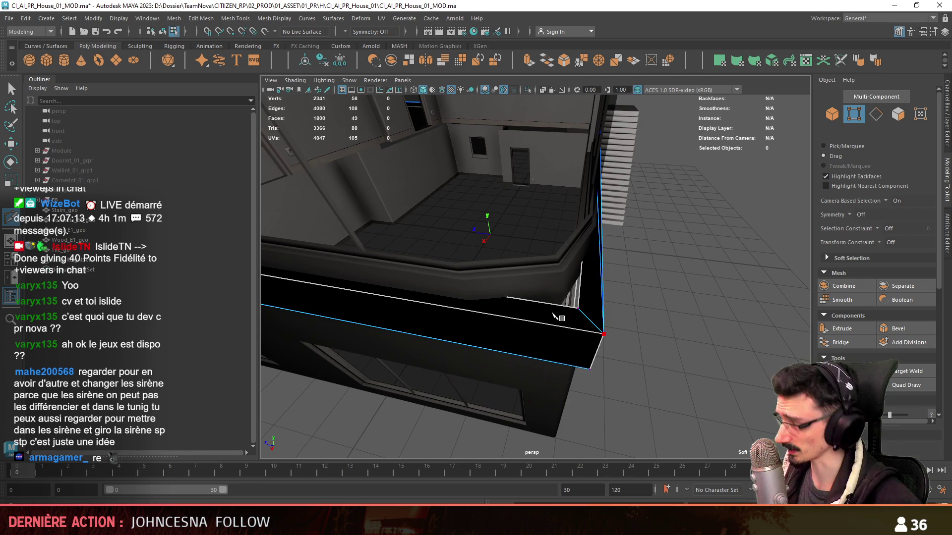
left_click_drag(506, 306, 485, 342, "alt")
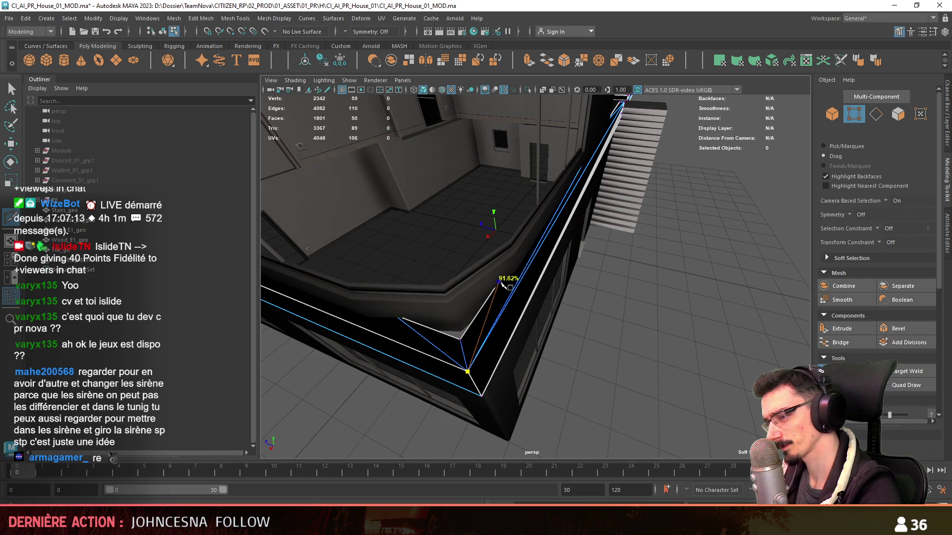
Step: Isolate the band to split its corner, then show the whole house and select the base slab
key("F8")
key("F9")
key("ctrl+1")
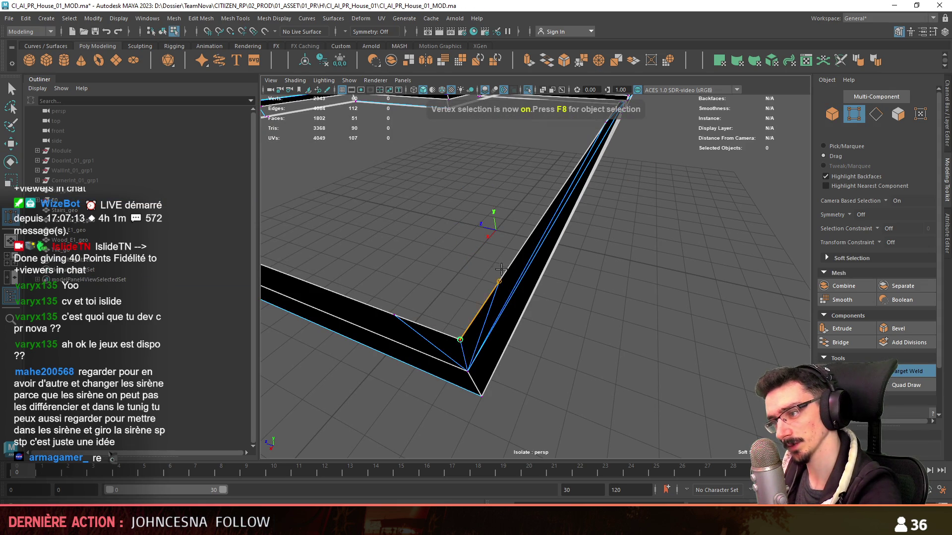
key("F8")
key("ctrl+1")
mouse_move(535, 89)
left_mouse_down("alt")
mouse_move(656, 362)
mouse_move(524, 289)
mouse_move(555, 322)
mouse_move(632, 310)
mouse_move(585, 317)
mouse_move(609, 277)
mouse_move(496, 307)
left_mouse_up("alt")
left_click(585, 347)
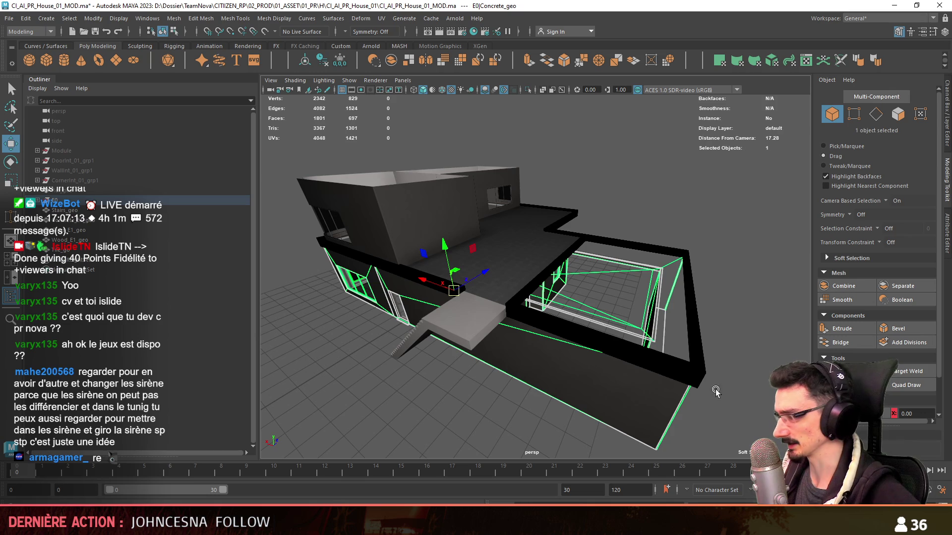
Step: Apply an Automatic UV projection to the parapet band Concrete_geo1
key("F8")
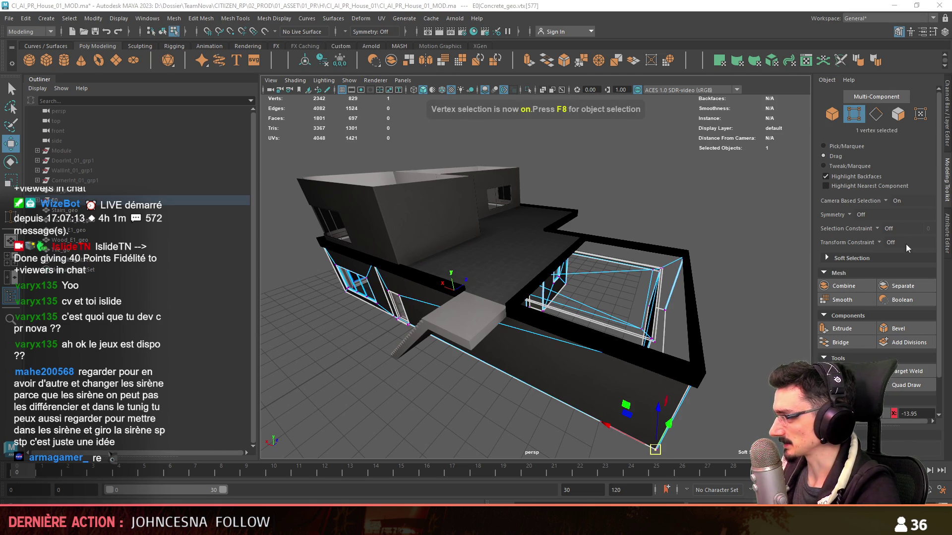
left_click(703, 373)
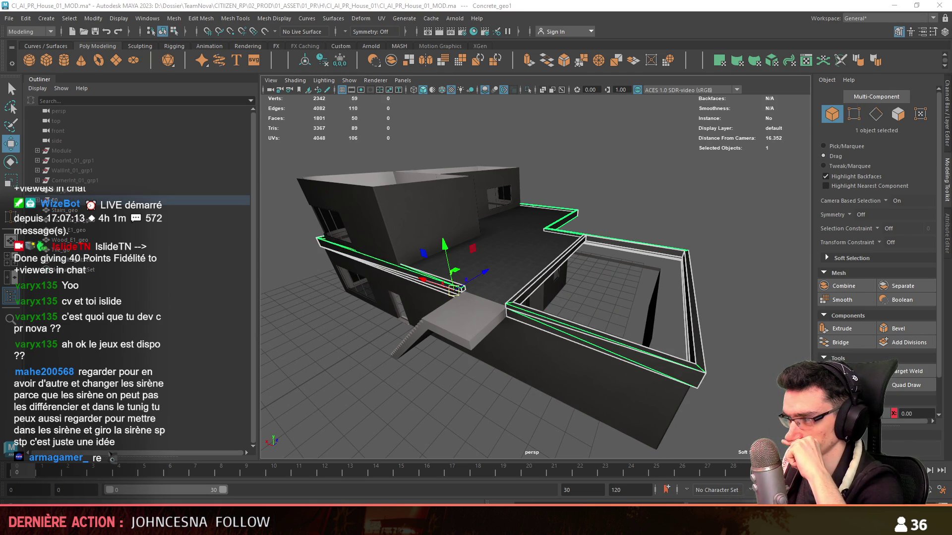
left_click(718, 296)
mouse_move(718, 296)
left_mouse_down("alt")
mouse_move(540, 286)
mouse_move(549, 351)
mouse_move(528, 329)
left_mouse_up("alt")
scroll(534, 284, "up", 3)
left_click(528, 330)
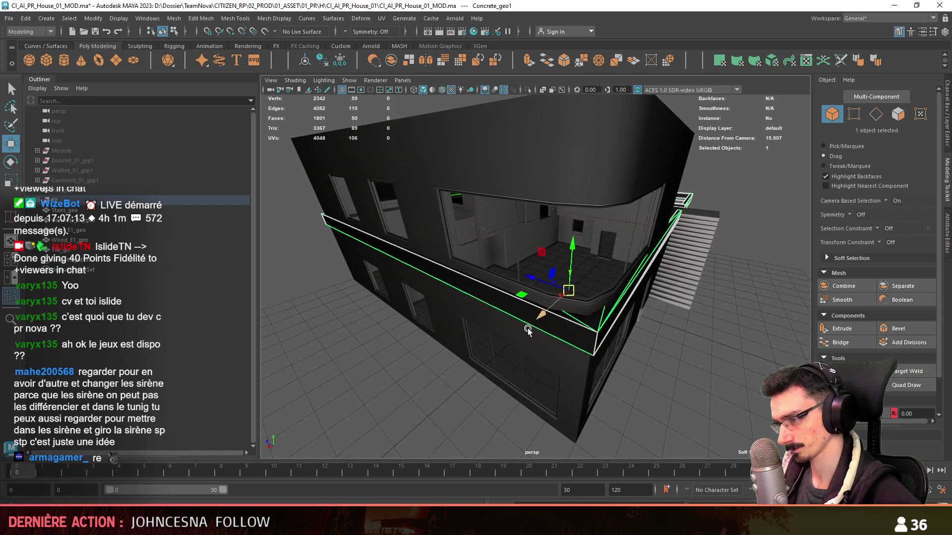
left_click(772, 60)
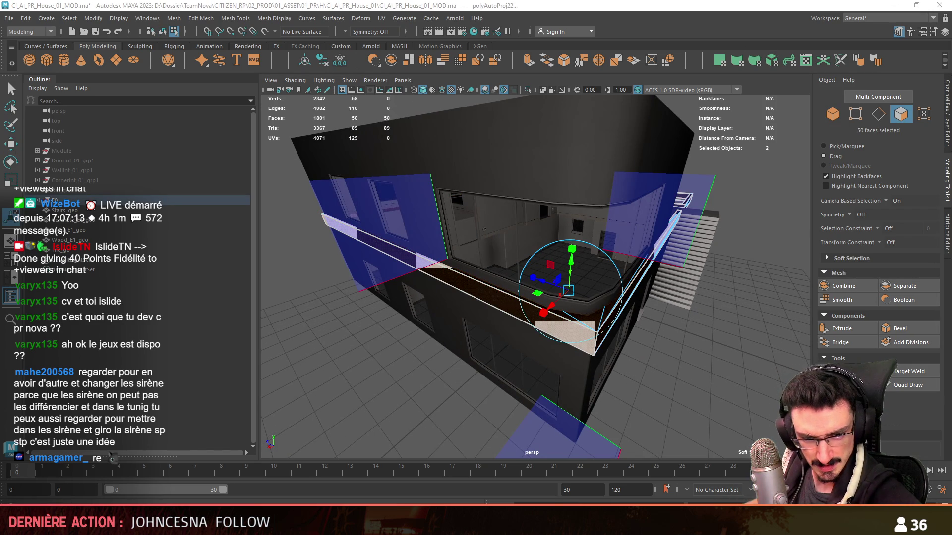
Step: Return to object mode and orbit out to a low side view of the house
scroll(496, 273, "down", 3)
key("F8")
mouse_move(496, 297)
left_mouse_down("alt")
mouse_move(444, 322)
mouse_move(524, 277)
mouse_move(571, 298)
mouse_move(634, 248)
mouse_move(536, 265)
mouse_move(635, 312)
mouse_move(436, 292)
mouse_move(618, 320)
left_mouse_up("alt")
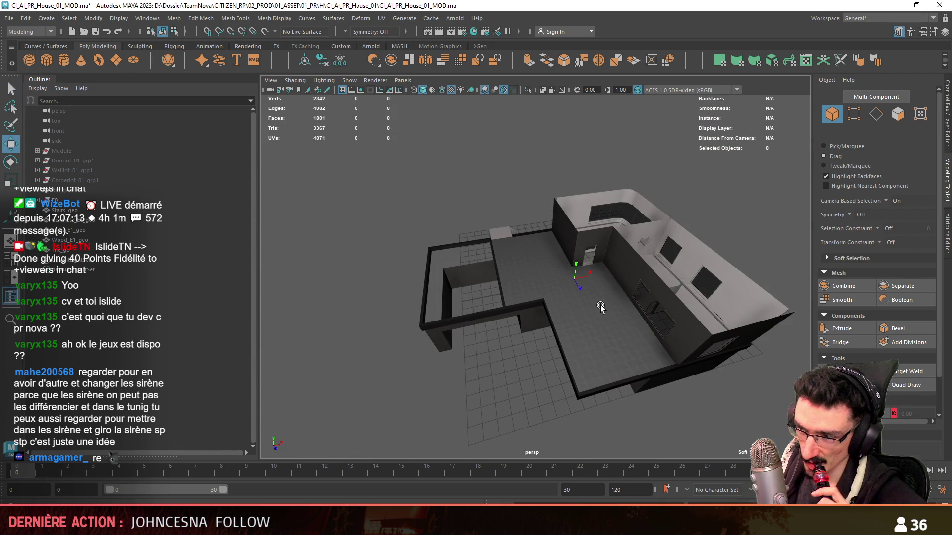
right_click_drag(601, 308, 584, 306, "alt")
mouse_move(581, 305)
left_mouse_down("alt")
mouse_move(429, 297)
mouse_move(531, 278)
mouse_move(605, 320)
left_mouse_up("alt")
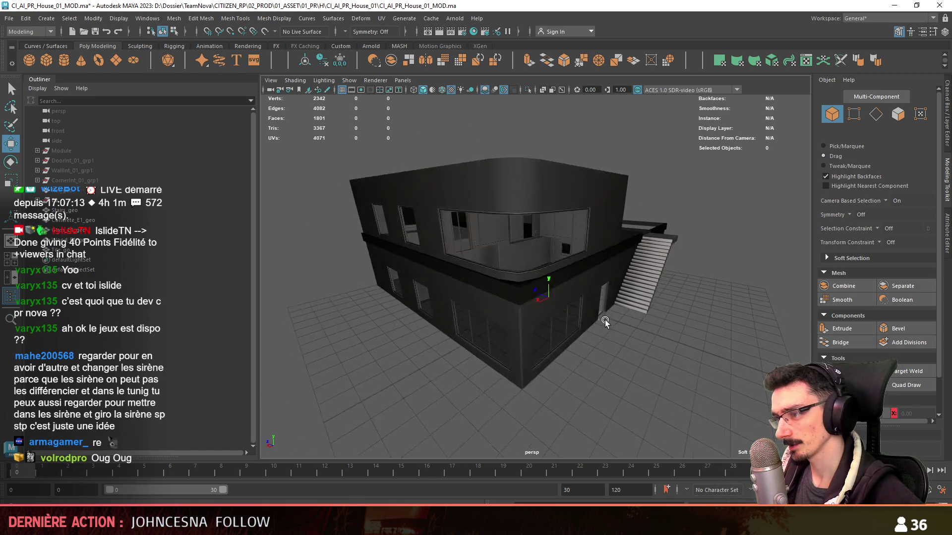
Step: Select the concrete band Concrete_geo1 and orbit in on the house corner
scroll(570, 325, "up", 3)
left_click(536, 332)
key("F10")
scroll(537, 332, "up", 3)
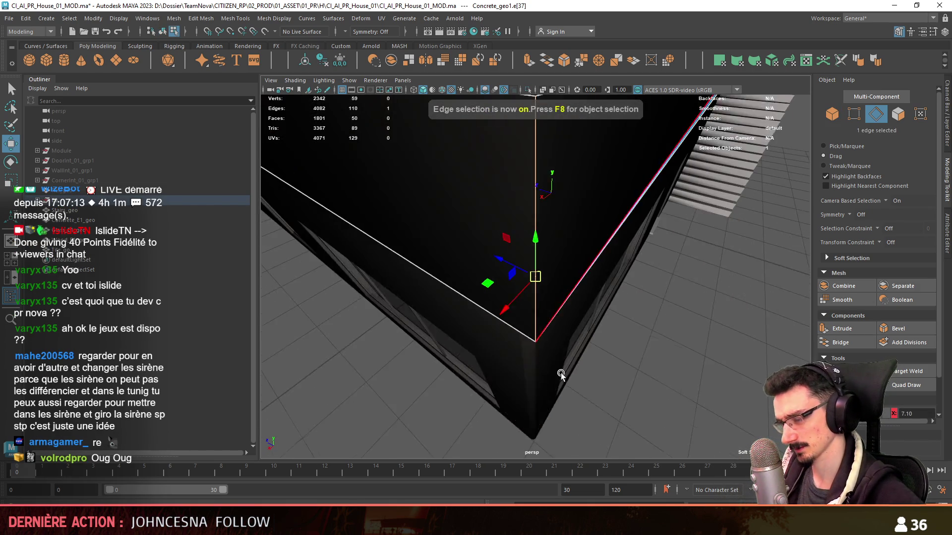
mouse_move(537, 332)
left_mouse_down("alt")
mouse_move(621, 383)
mouse_move(476, 283)
mouse_move(542, 260)
mouse_move(488, 262)
mouse_move(467, 302)
mouse_move(549, 332)
mouse_move(622, 330)
mouse_move(610, 315)
mouse_move(650, 311)
mouse_move(546, 304)
mouse_move(443, 331)
mouse_move(454, 304)
mouse_move(506, 281)
mouse_move(485, 293)
mouse_move(531, 298)
mouse_move(486, 278)
mouse_move(491, 300)
mouse_move(572, 295)
mouse_move(563, 292)
mouse_move(608, 252)
mouse_move(713, 400)
mouse_move(670, 372)
mouse_move(635, 365)
left_mouse_up("alt")
key("F8")
left_click(614, 374)
Step: Reselect Concrete_geo1 and select the whole edge loop around the concrete beam
left_click(609, 252)
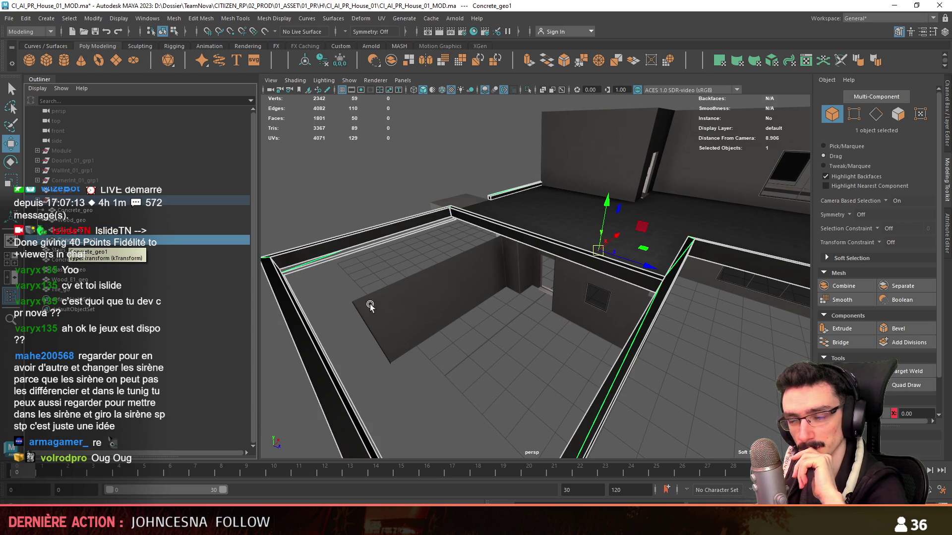
scroll(370, 304, "down", 5)
mouse_move(370, 305)
left_mouse_down("alt")
mouse_move(436, 306)
mouse_move(489, 395)
left_mouse_up("alt")
key("F10")
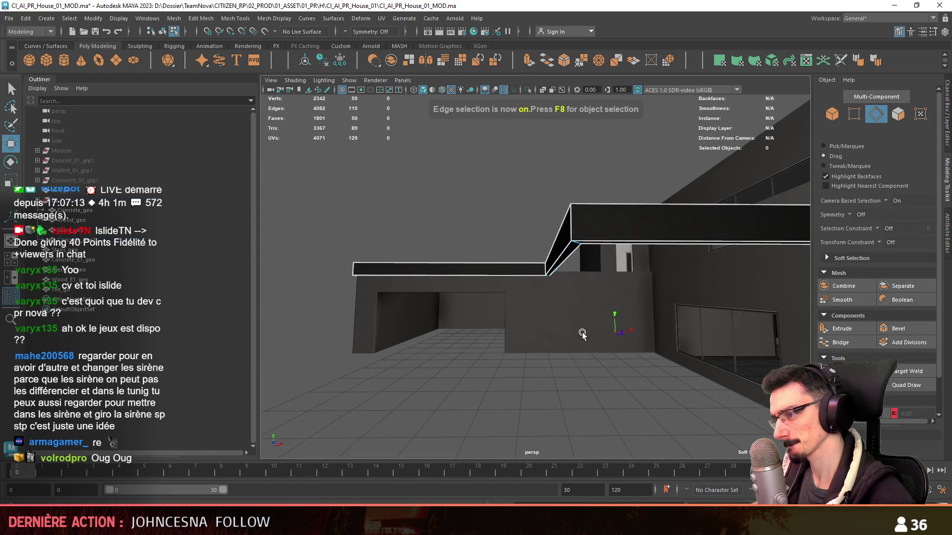
left_click_drag(582, 332, 565, 266, "alt")
left_click(574, 226)
mouse_move(574, 226)
left_mouse_down("alt")
mouse_move(542, 333)
mouse_move(499, 357)
mouse_move(570, 322)
mouse_move(501, 288)
mouse_move(425, 310)
mouse_move(547, 218)
left_mouse_up("alt")
double_click(504, 350)
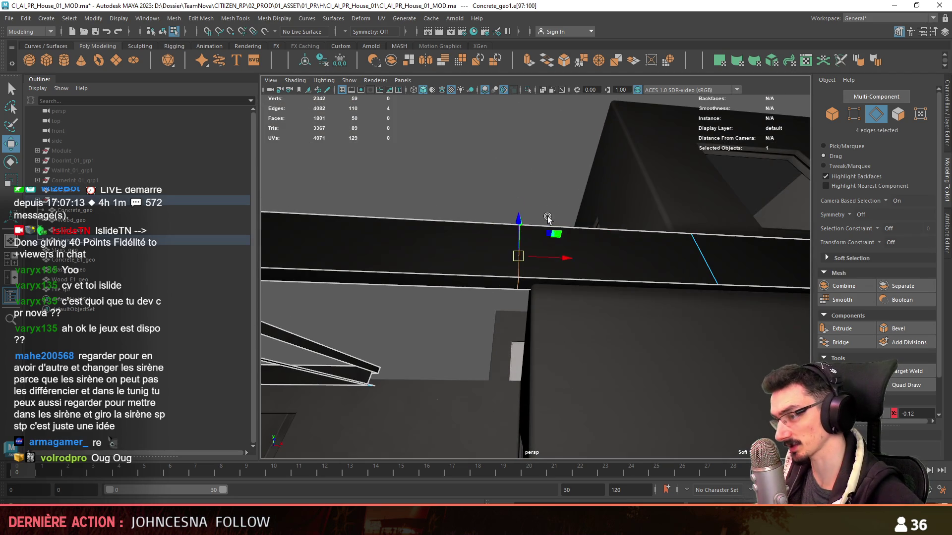
Step: Isolate the beam to work on it, then show the house again and close in on the new edge
mouse_move(589, 263)
left_mouse_down("alt")
mouse_move(529, 397)
mouse_move(630, 385)
mouse_move(516, 333)
mouse_move(662, 383)
mouse_move(538, 308)
mouse_move(670, 344)
mouse_move(711, 300)
mouse_move(588, 87)
left_mouse_up("alt")
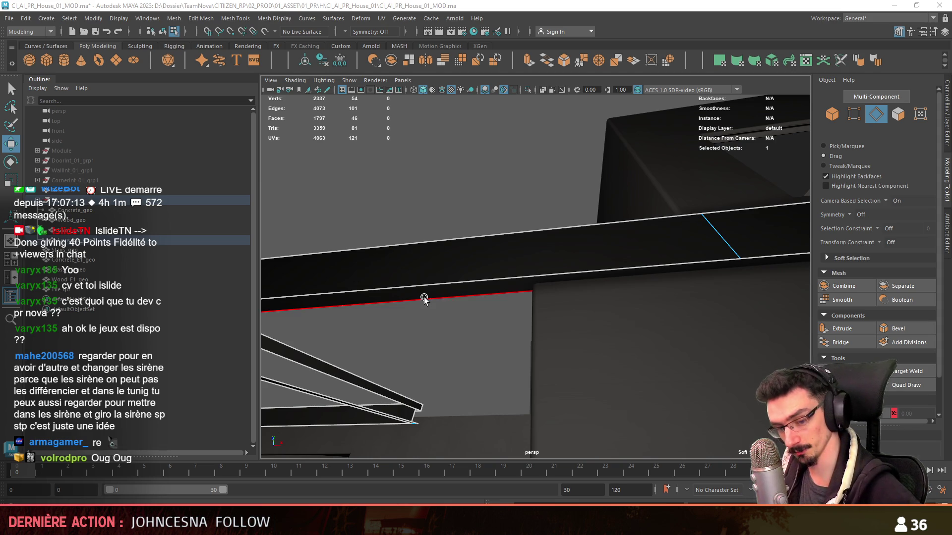
left_click_drag(566, 321, 584, 95, "alt")
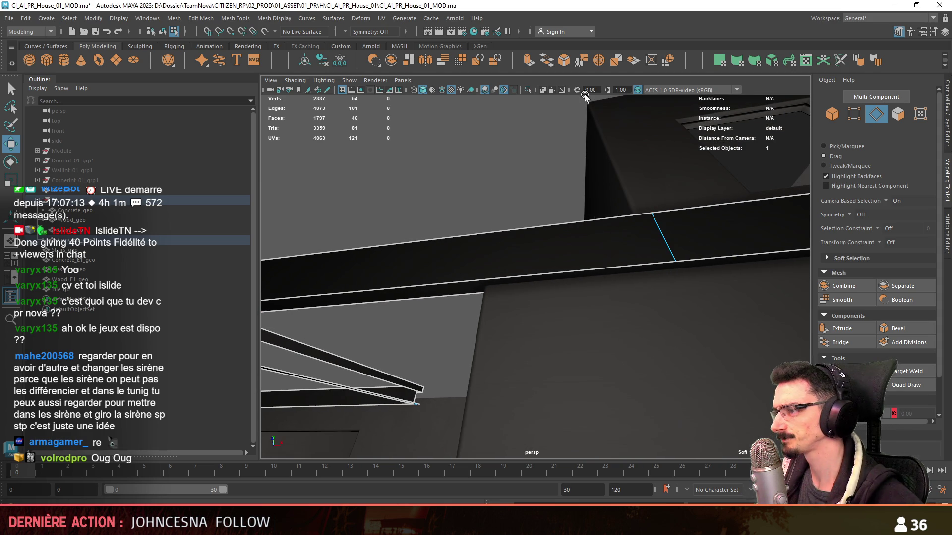
left_click(527, 90)
key("F8")
mouse_move(606, 185)
left_mouse_down("alt")
mouse_move(574, 272)
mouse_move(498, 248)
mouse_move(516, 351)
mouse_move(571, 343)
mouse_move(729, 233)
mouse_move(716, 209)
mouse_move(414, 170)
mouse_move(496, 162)
left_mouse_up("alt")
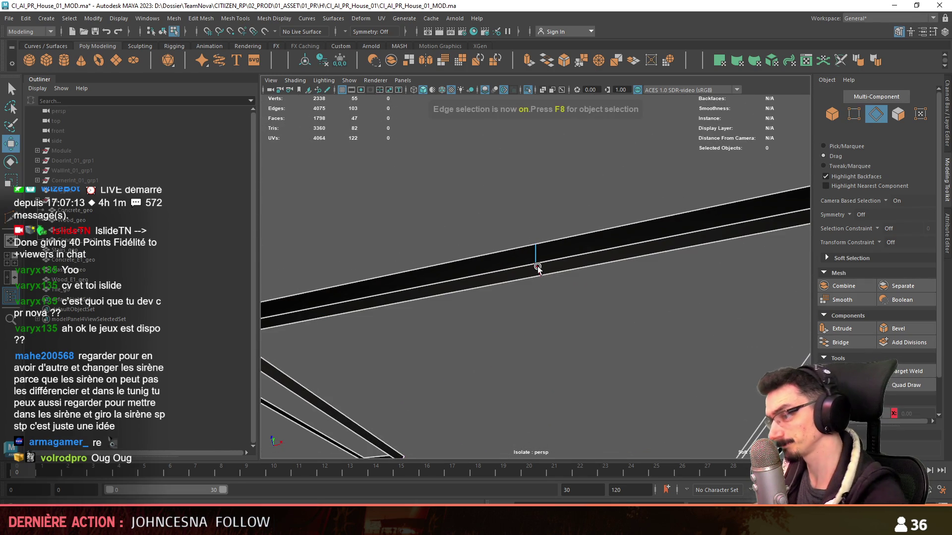
mouse_move(491, 274)
left_mouse_down("alt")
mouse_move(537, 278)
mouse_move(522, 349)
left_mouse_up("alt")
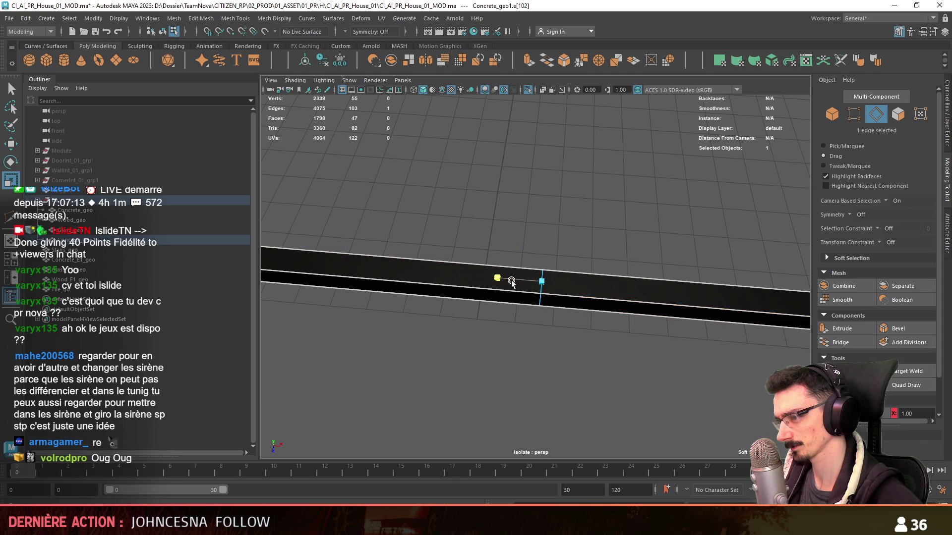
left_click_drag(574, 354, 498, 251, "alt")
left_click(527, 89)
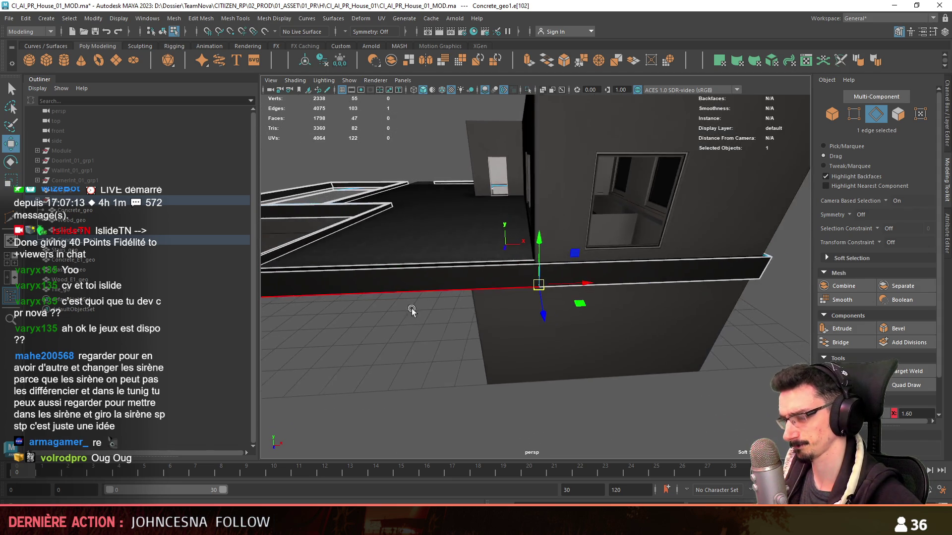
left_click_drag(639, 277, 663, 261, "alt")
mouse_move(594, 274)
left_mouse_down("alt")
mouse_move(573, 314)
mouse_move(563, 272)
mouse_move(576, 334)
mouse_move(563, 330)
mouse_move(617, 284)
mouse_move(712, 268)
mouse_move(705, 309)
left_mouse_up("alt")
key("F10")
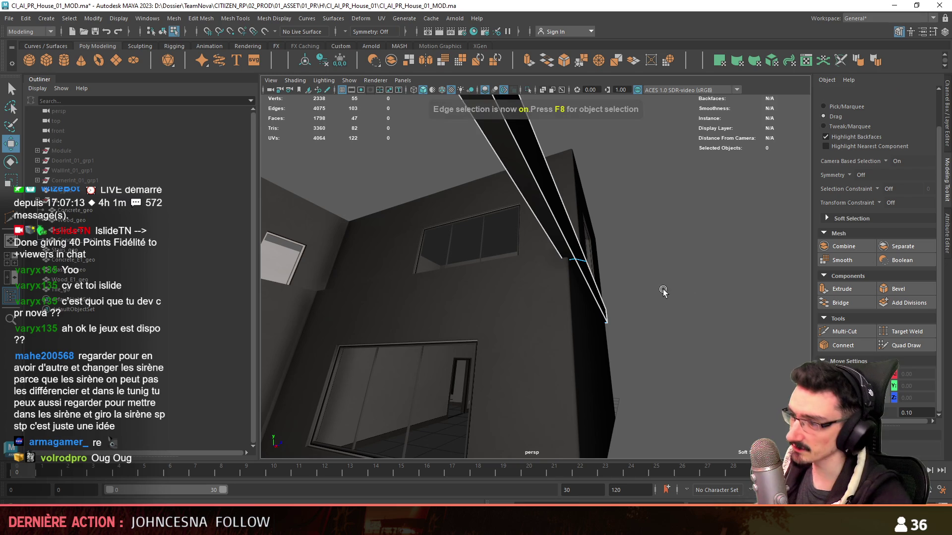
left_click(552, 248)
mouse_move(552, 248)
left_mouse_down("alt")
mouse_move(412, 268)
mouse_move(561, 276)
mouse_move(619, 232)
mouse_move(631, 200)
mouse_move(673, 167)
left_mouse_up("alt")
left_click(563, 287, "shift")
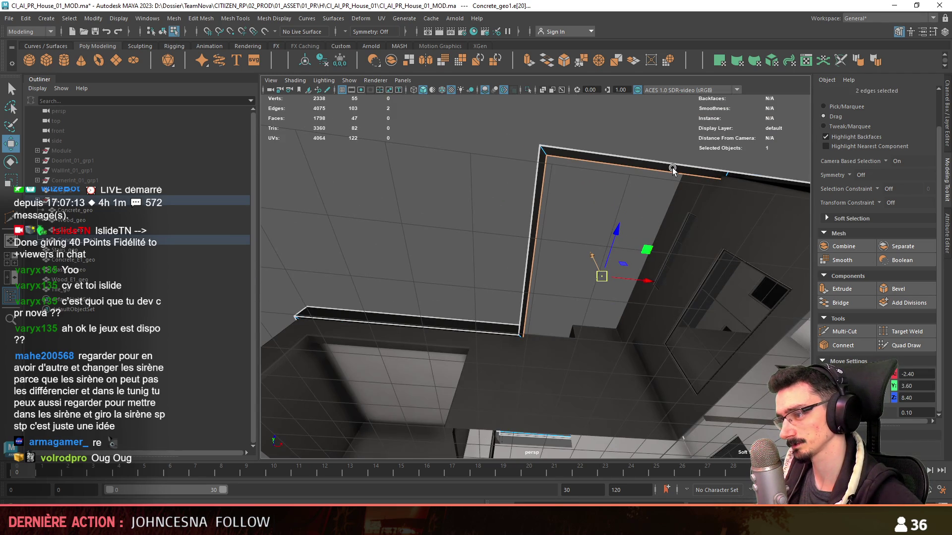
key("ctrl+e")
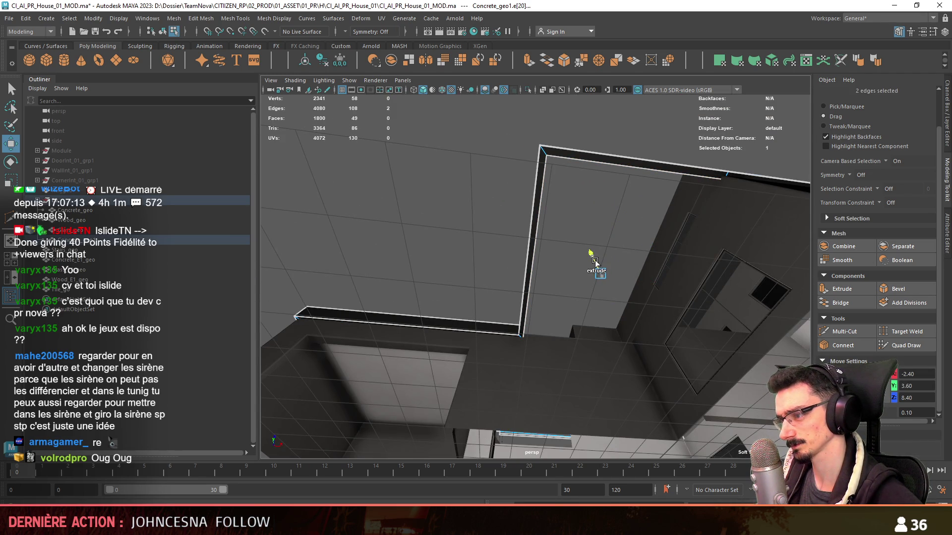
mouse_move(595, 261)
left_mouse_down("alt")
mouse_move(606, 255)
mouse_move(519, 218)
left_mouse_up("alt")
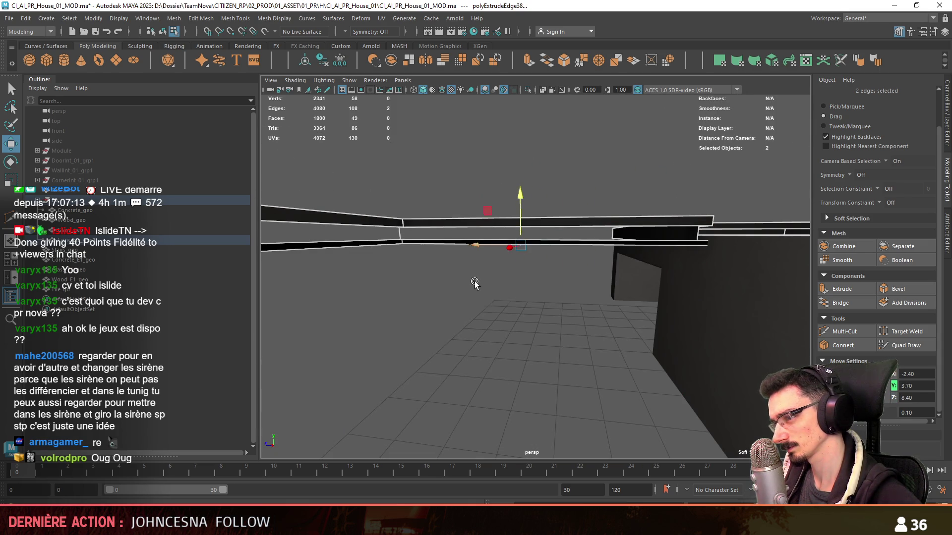
mouse_move(474, 283)
left_mouse_down("alt")
mouse_move(576, 254)
mouse_move(582, 272)
mouse_move(599, 265)
left_mouse_up("alt")
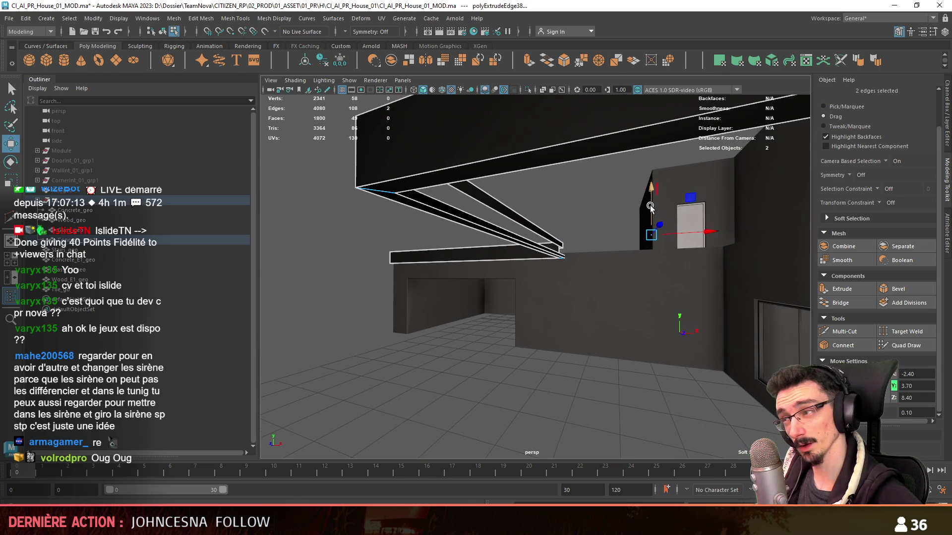
mouse_move(633, 230)
left_mouse_down("alt")
mouse_move(475, 260)
mouse_move(691, 254)
mouse_move(597, 320)
mouse_move(633, 272)
mouse_move(659, 265)
mouse_move(662, 313)
mouse_move(634, 302)
mouse_move(631, 310)
mouse_move(725, 272)
mouse_move(589, 284)
mouse_move(395, 248)
left_mouse_up("alt")
left_click(663, 312)
double_click(627, 236)
key("F9")
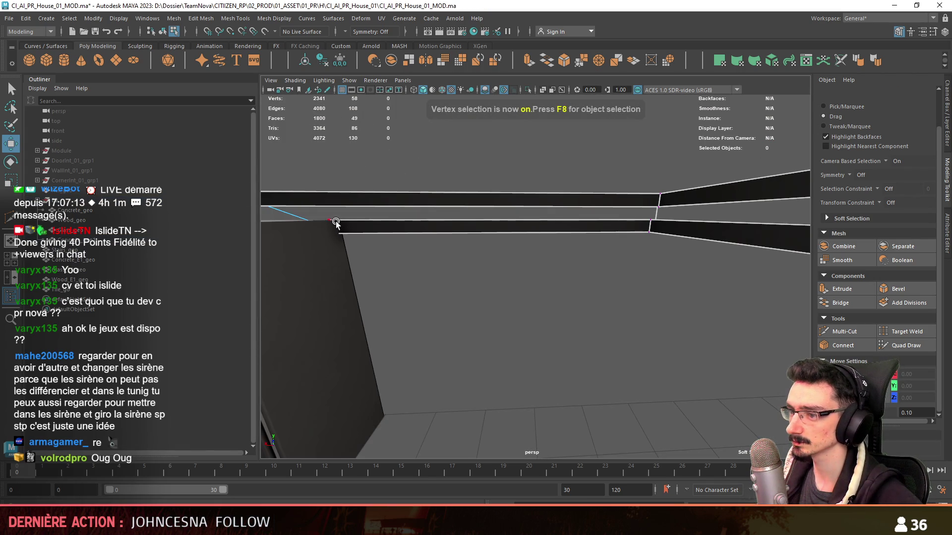
left_click(340, 223)
mouse_move(340, 223)
left_mouse_down("alt")
mouse_move(490, 250)
mouse_move(548, 229)
mouse_move(444, 212)
left_mouse_up("alt")
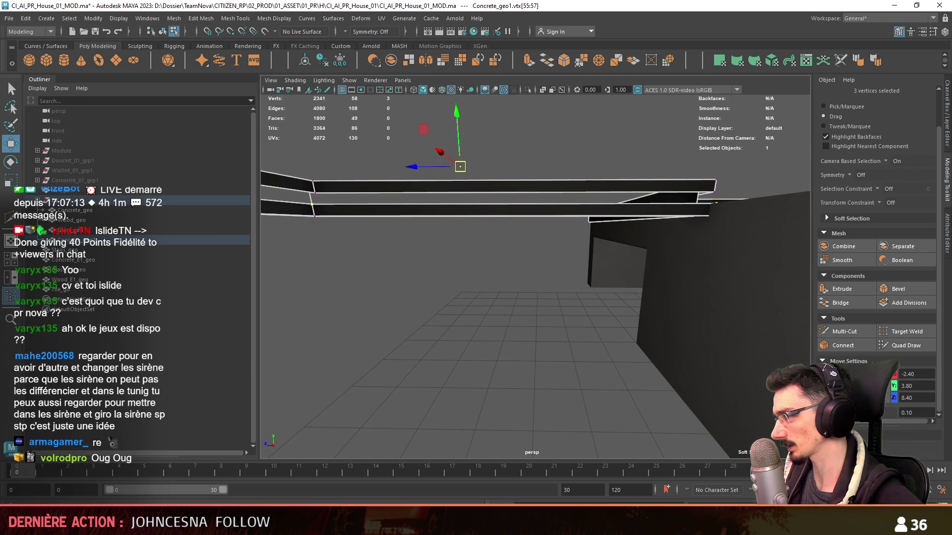
key("F8")
mouse_move(472, 347)
left_mouse_down("alt")
mouse_move(530, 266)
mouse_move(438, 332)
mouse_move(574, 310)
mouse_move(526, 347)
left_mouse_up("alt")
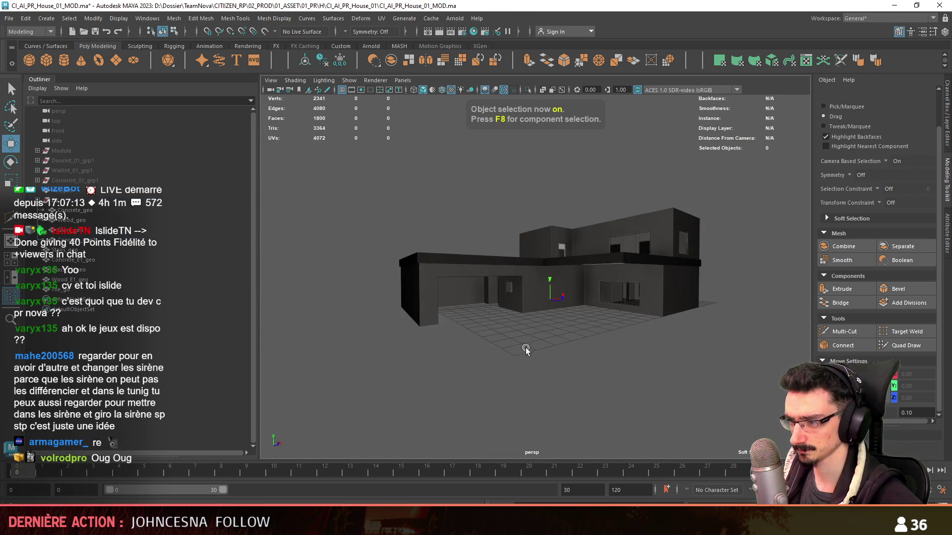
Step: Combine the two concrete pieces into one mesh named Concrete_geo
scroll(644, 293, "up", 5)
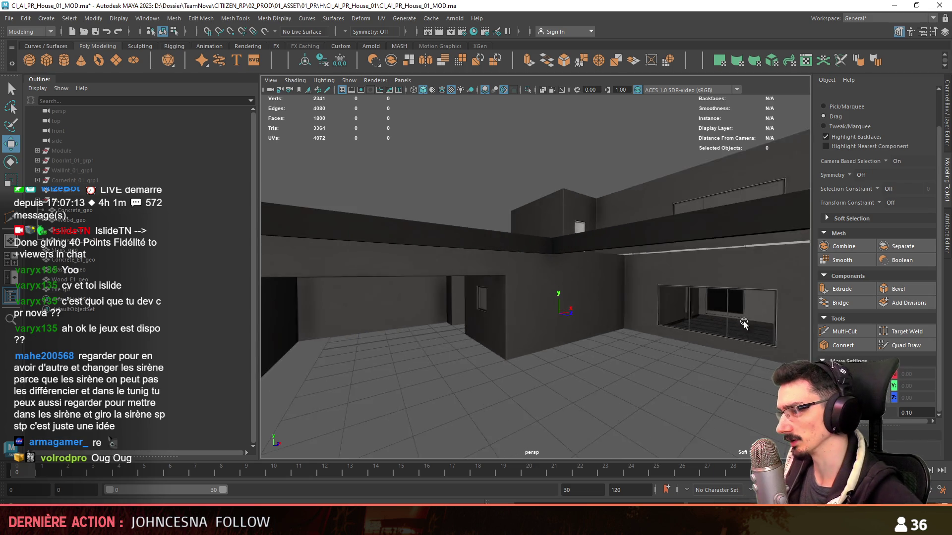
mouse_move(644, 292)
left_mouse_down("alt")
mouse_move(601, 212)
mouse_move(154, 222)
left_mouse_up("alt")
double_click(102, 212)
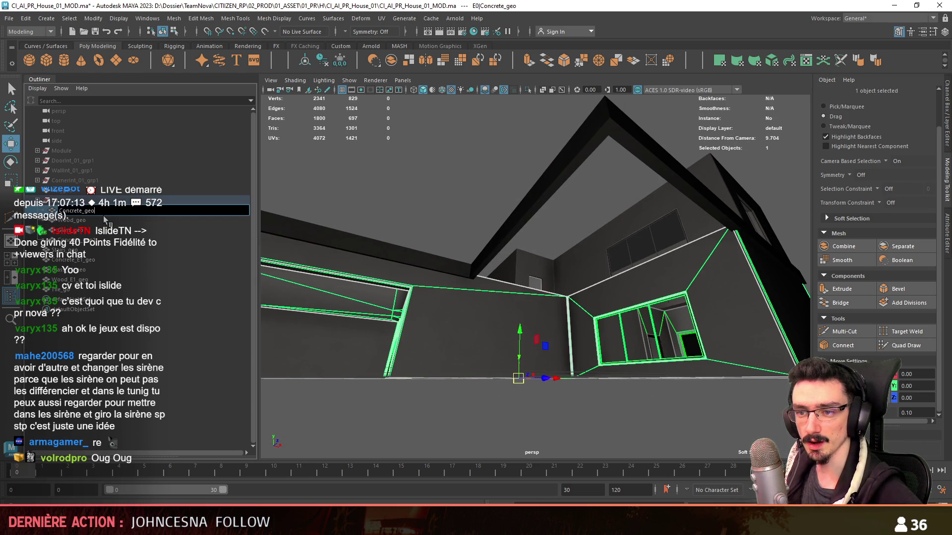
left_click(96, 240, "ctrl")
key("f")
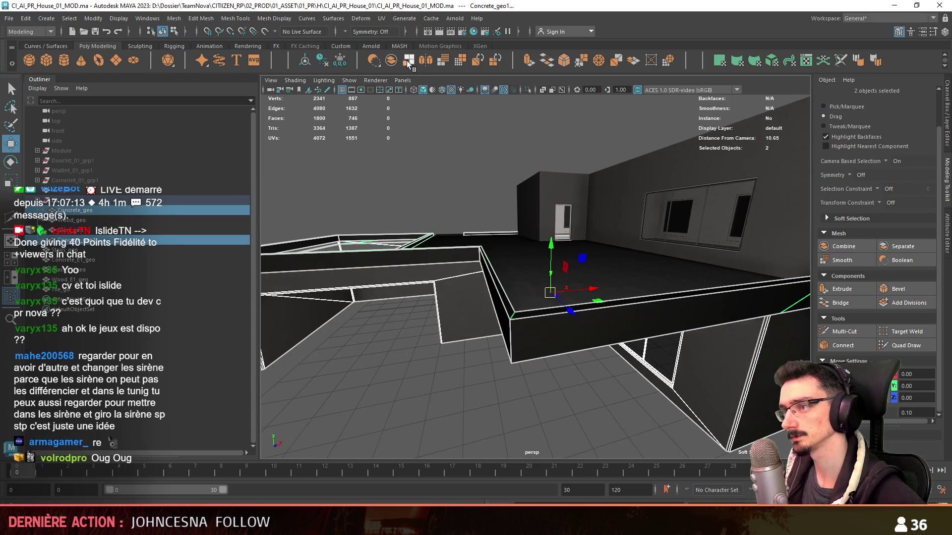
left_click(321, 63)
double_click(91, 291)
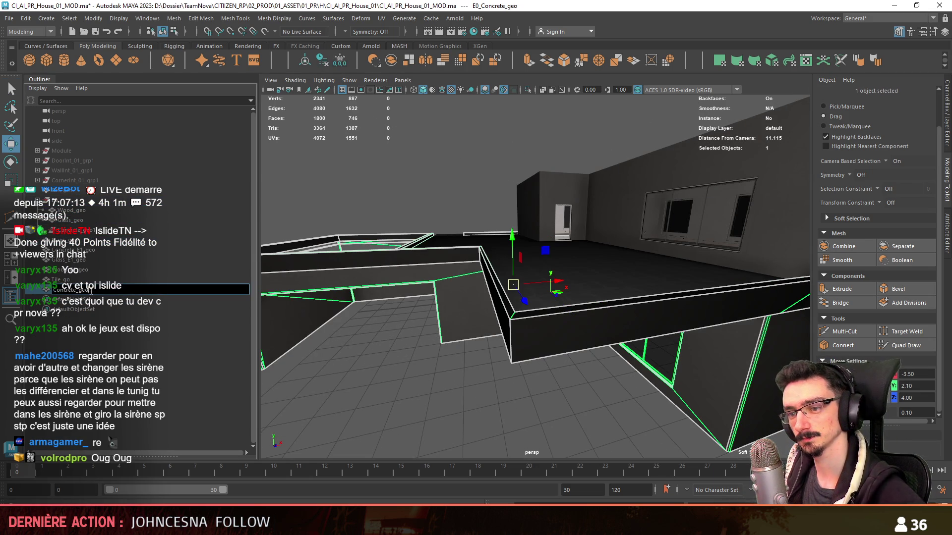
key("Return")
Step: Duplicate a ceiling face out of the concrete mesh as its own panel
mouse_move(347, 307)
left_mouse_down("alt")
mouse_move(555, 291)
mouse_move(469, 264)
mouse_move(484, 272)
mouse_move(513, 262)
left_mouse_up("alt")
key("F10")
left_click(484, 272)
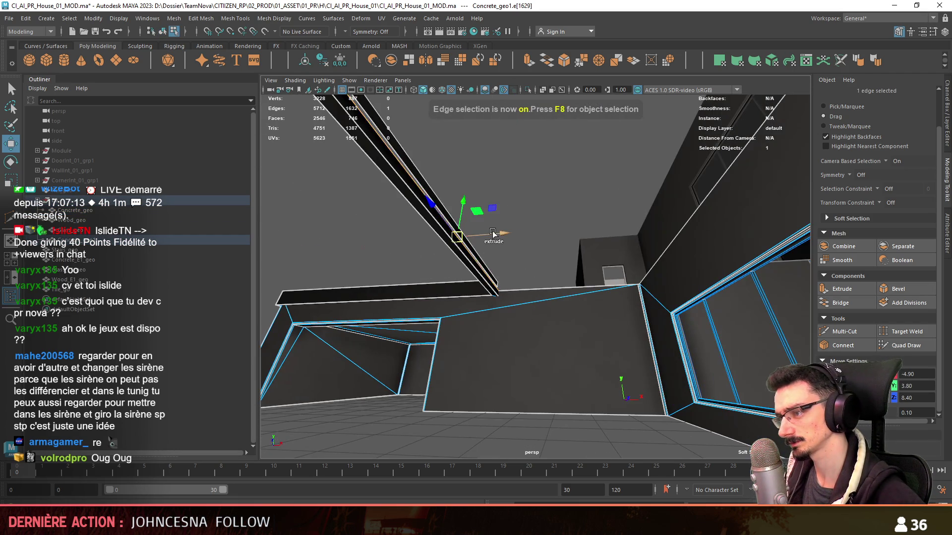
key("F11")
left_click(515, 259)
key("ctrl+shift+i")
key("Delete")
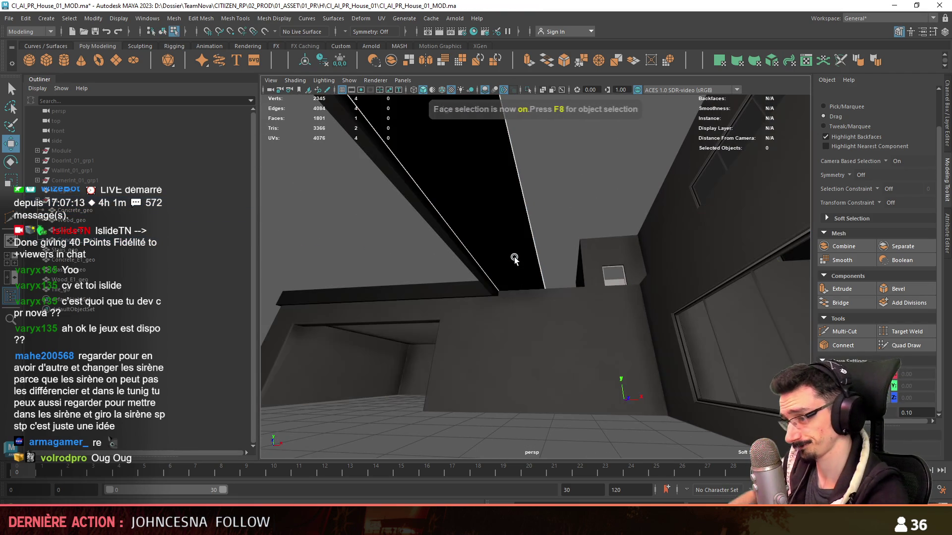
Step: In top view, select one edge of the new panel and move it along X
key("space")
key("space")
left_click(536, 265)
key("f")
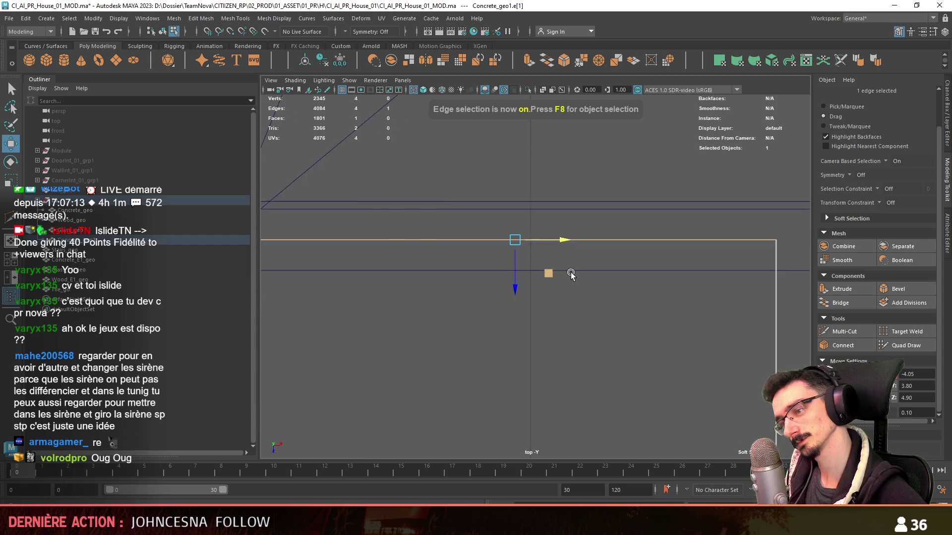
Step: Undo and readjust the panel edge onto the grid line, ending at X -5.00, Y 3.80, Z 8.40
key("space")
key("space")
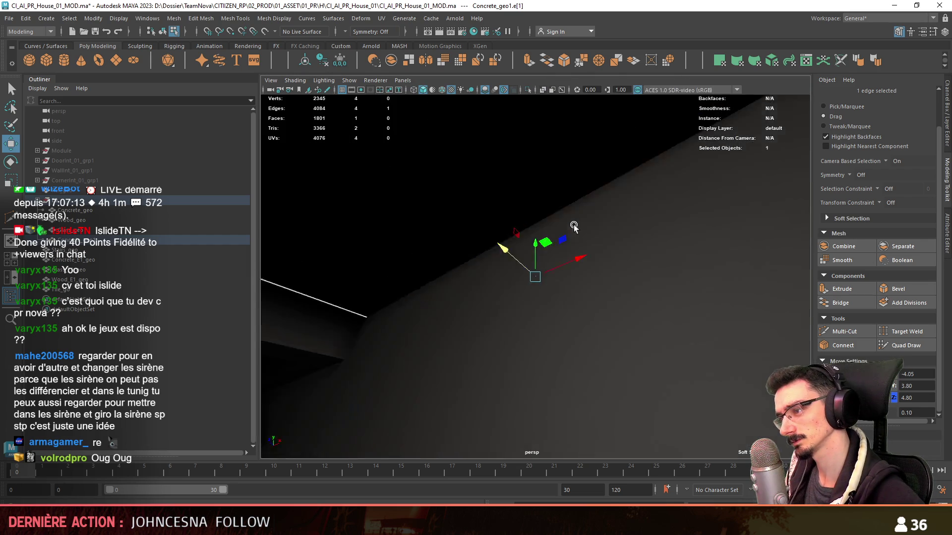
mouse_move(511, 240)
left_mouse_down("alt")
mouse_move(485, 224)
mouse_move(429, 254)
mouse_move(542, 287)
mouse_move(648, 265)
mouse_move(671, 273)
mouse_move(590, 314)
mouse_move(520, 255)
mouse_move(500, 286)
mouse_move(635, 285)
left_mouse_up("alt")
left_click(654, 241)
key("ctrl+z")
left_click_drag(635, 285, 664, 242, "alt")
key("space")
key("space")
key("ctrl+z")
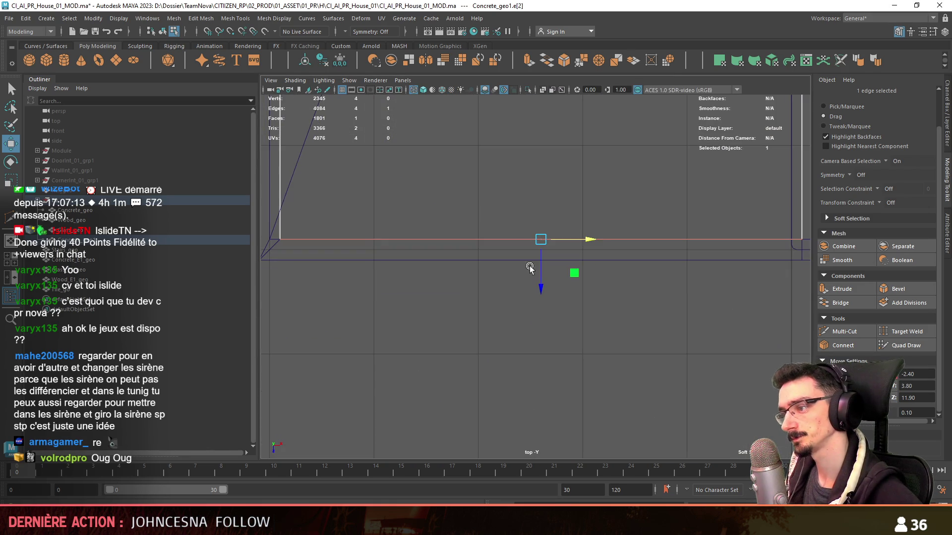
key("ctrl+z")
key("ctrl+z")
key("ctrl+z")
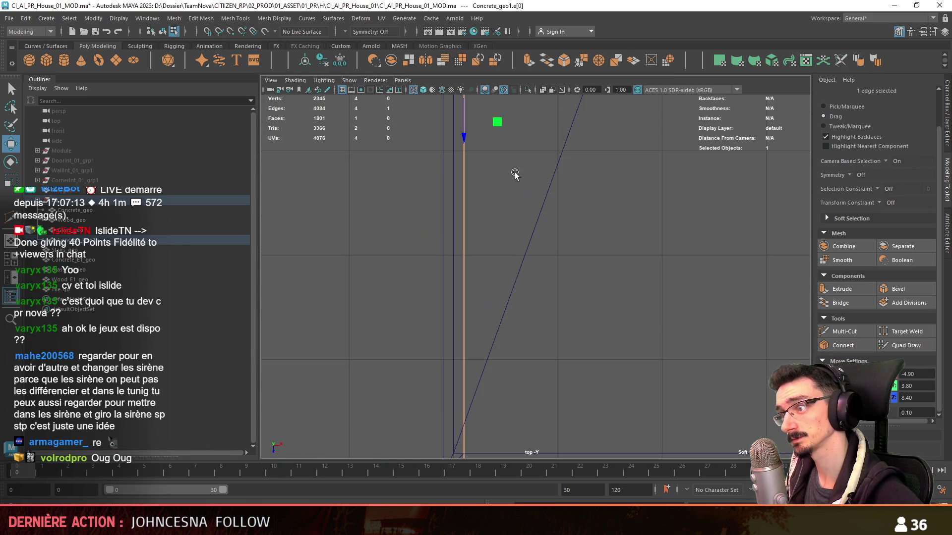
key("ctrl+z")
key("ctrl+z")
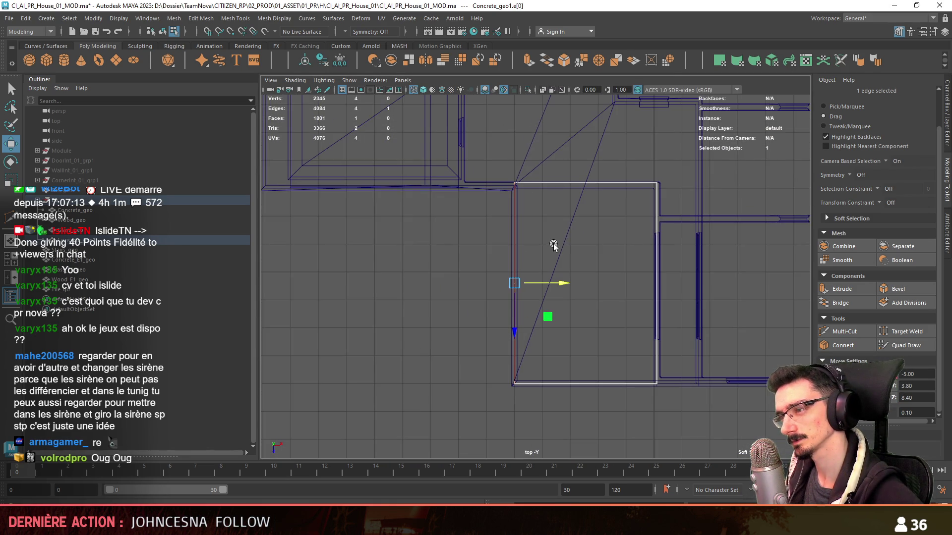
key("space")
key("space")
key("ctrl+z")
key("ctrl+z")
key("ctrl+z")
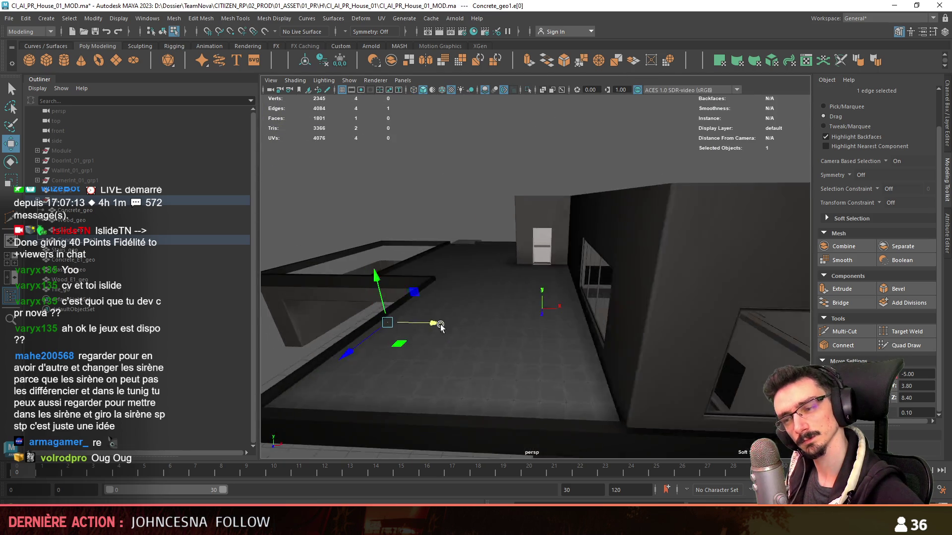
key("ctrl+z")
key("ctrl+z")
key("ctrl+z")
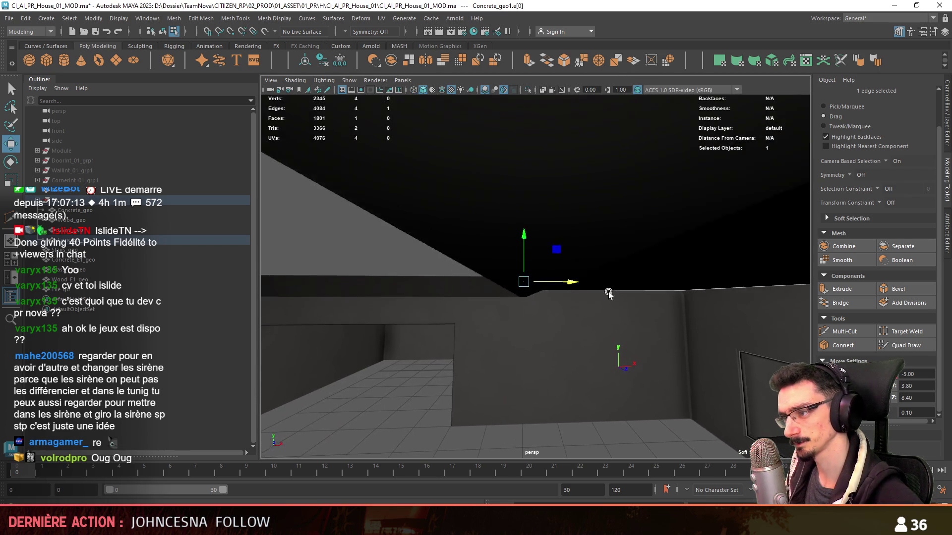
Step: Undo the stray recent changes
key("F8")
key("ctrl+z")
key("ctrl+z")
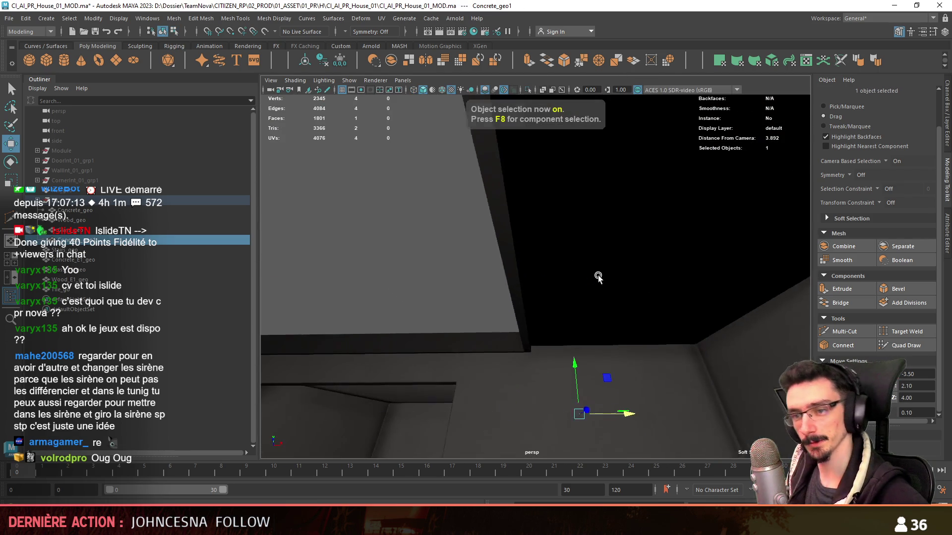
key("ctrl+z")
key("ctrl+z")
key("ctrl+z")
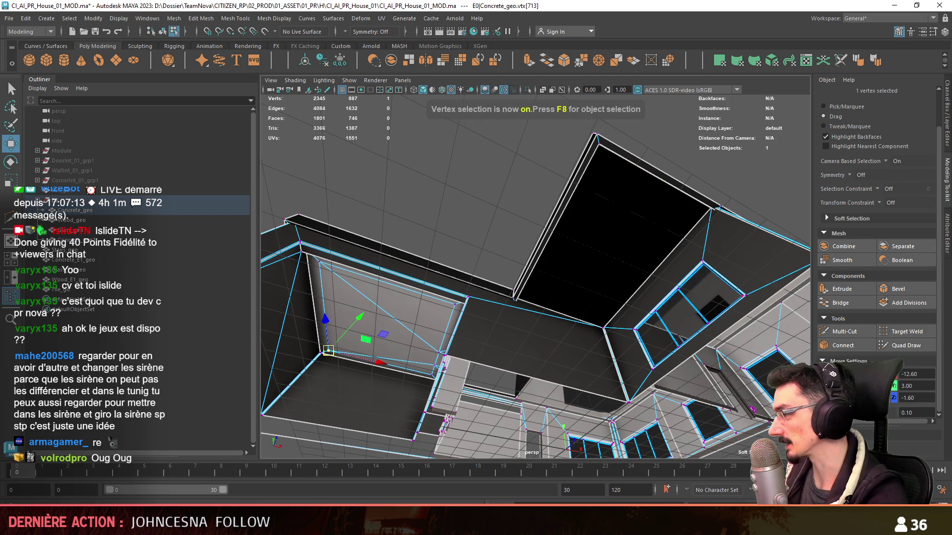
key("ctrl+z")
key("ctrl+z")
key("ctrl+z")
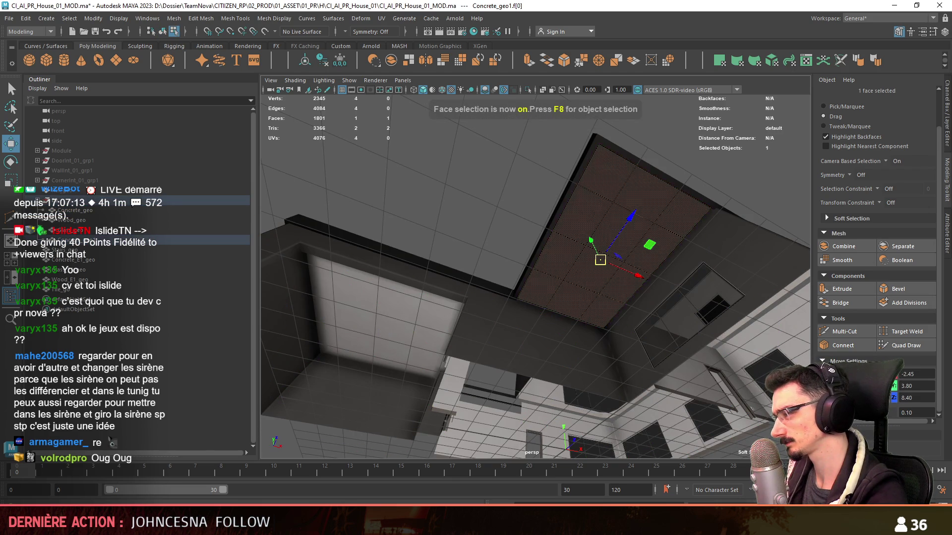
key("ctrl+z")
key("ctrl+z")
key("ctrl+z")
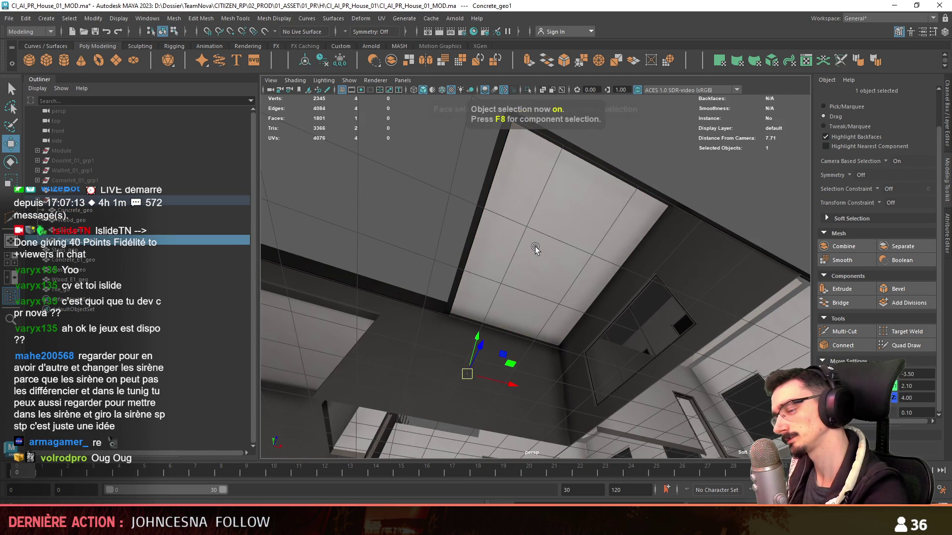
Step: Extrude the ceiling panel face with an offset inset leaving a border, then grow the selection
left_click(534, 246)
left_click(851, 288)
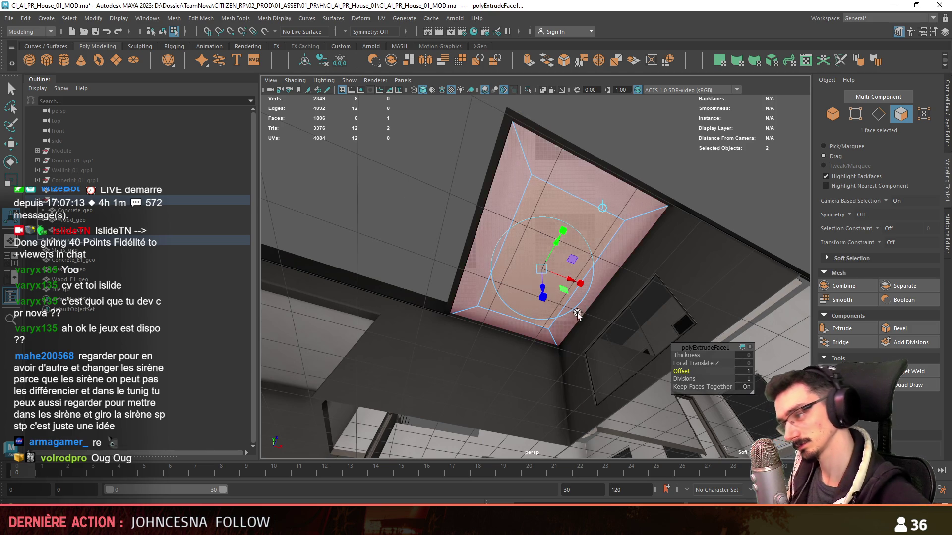
left_click_drag(577, 312, 533, 323, "alt")
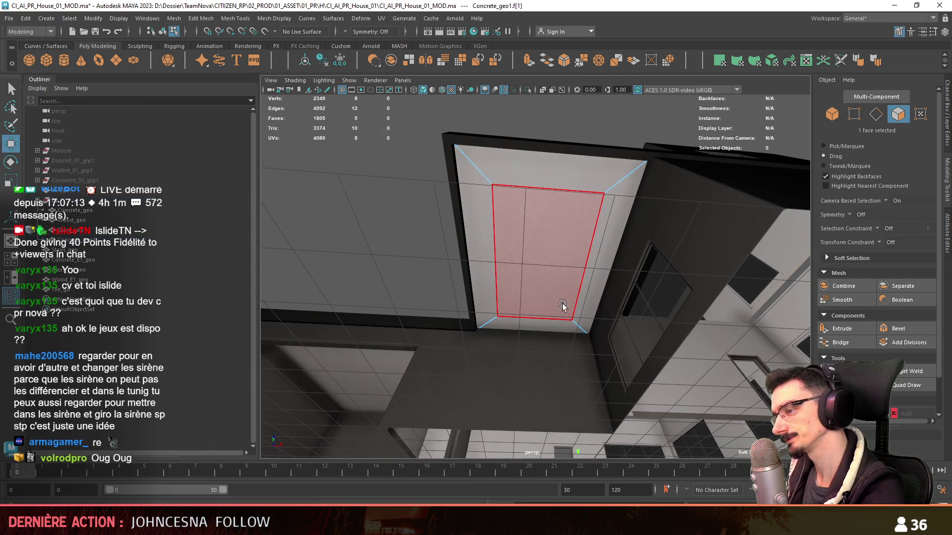
key("shift+period")
key("F9")
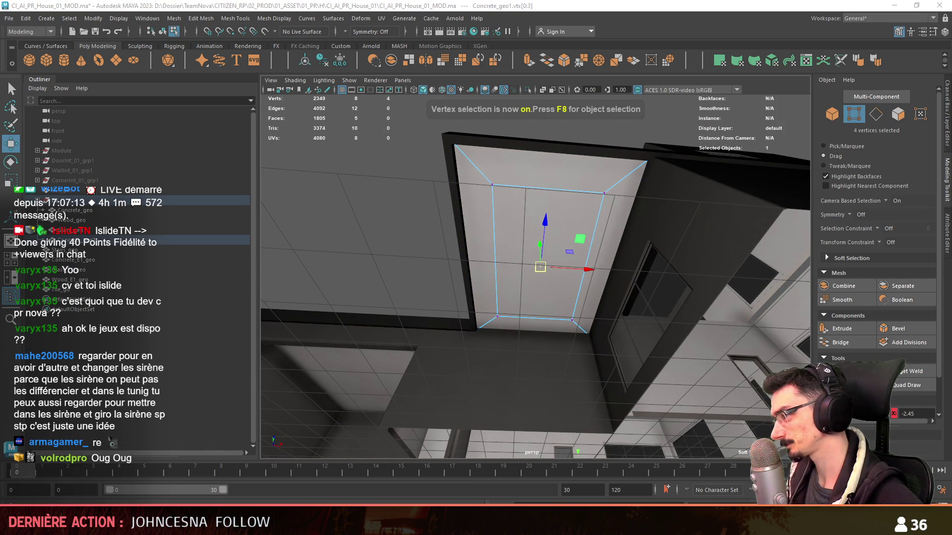
mouse_move(496, 277)
left_mouse_down("alt")
mouse_move(446, 248)
mouse_move(414, 244)
mouse_move(513, 231)
mouse_move(504, 269)
left_mouse_up("alt")
key("F8")
Step: Apply automatic UV projection to the ceiling panel
left_click(504, 268)
left_click(772, 63)
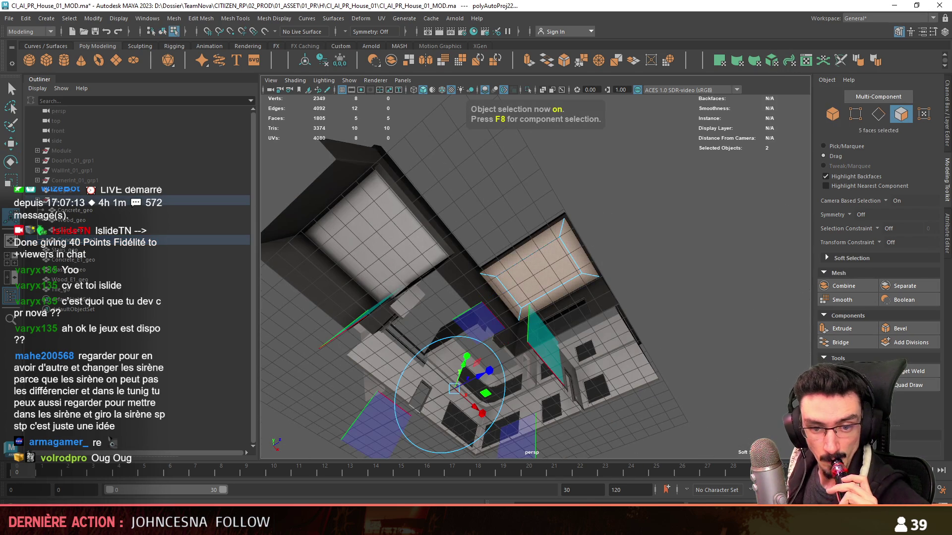
scroll(445, 257, "down", 5)
key("q")
scroll(669, 238, "up", 10)
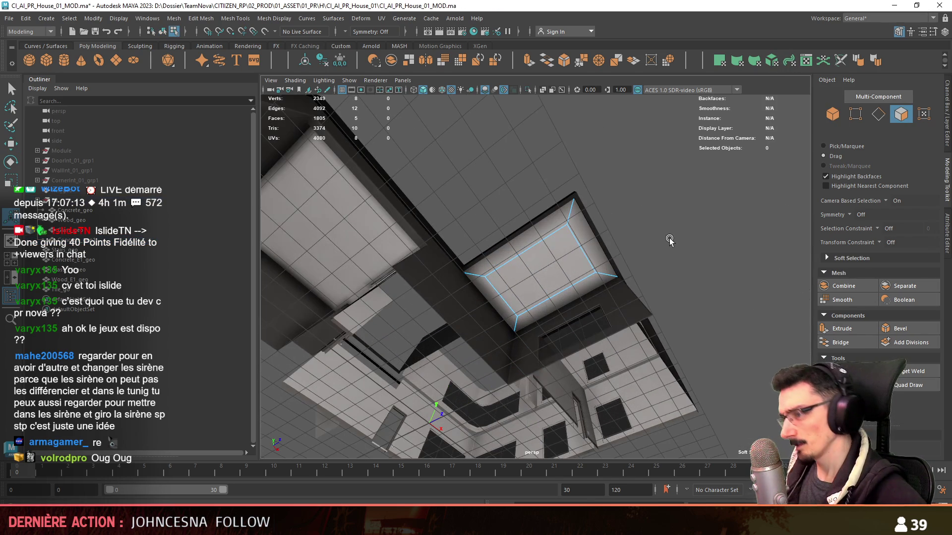
mouse_move(669, 238)
left_mouse_down("alt")
mouse_move(696, 247)
mouse_move(545, 278)
left_mouse_up("alt")
scroll(696, 247, "down", 5)
scroll(495, 298, "up", 4)
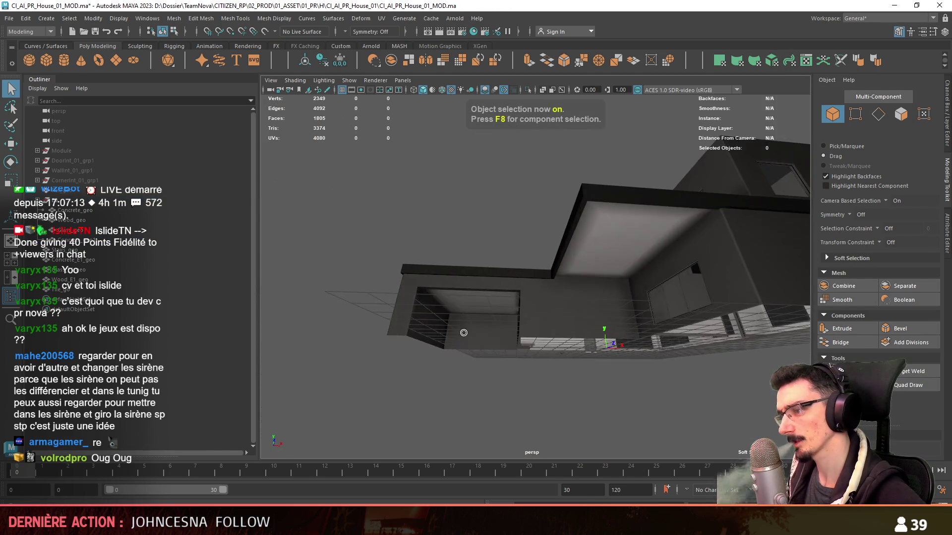
Step: Combine the main concrete mesh and the ceiling panel into one mesh
left_click(391, 314)
key("w")
left_click_drag(611, 273, 576, 261, "alt")
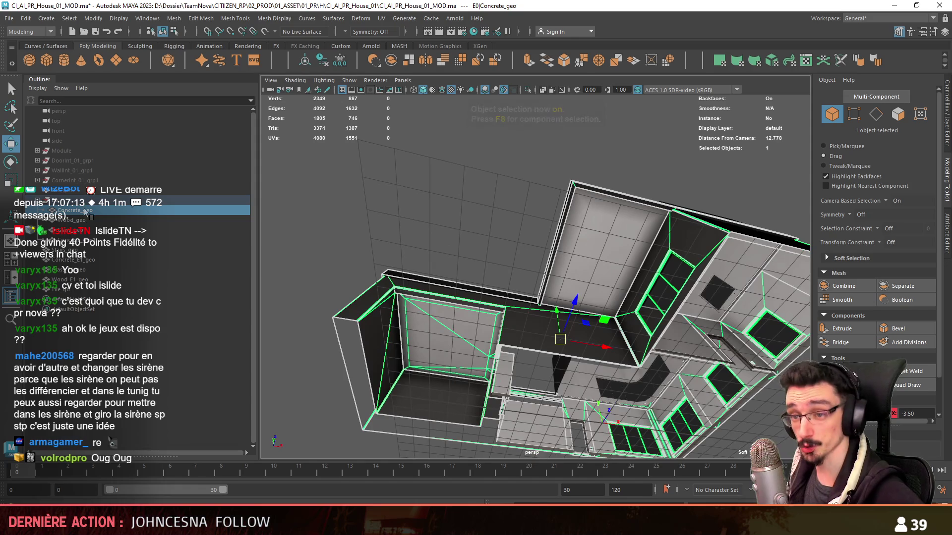
scroll(634, 246, "up", 3)
left_click(635, 246, "shift")
key("q")
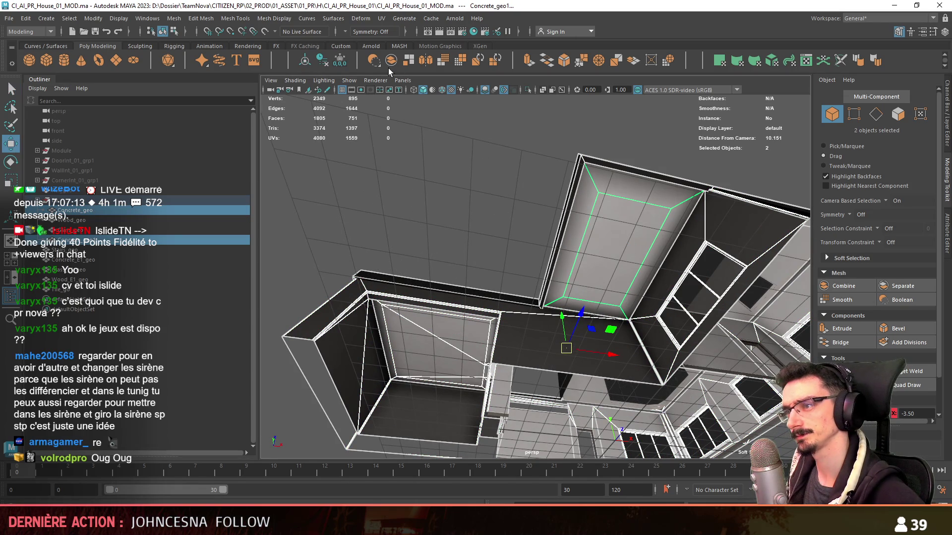
left_click(391, 62)
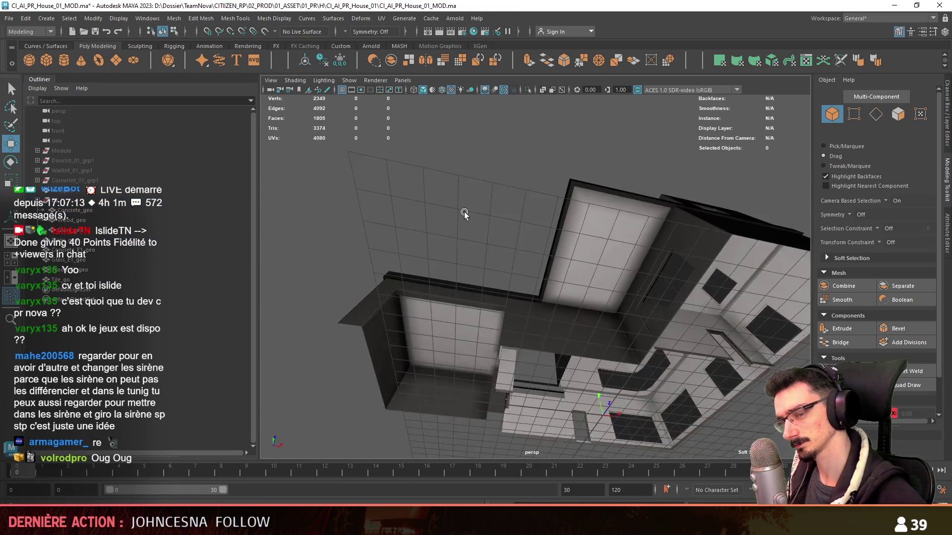
mouse_move(366, 272)
left_mouse_down("alt")
mouse_move(613, 305)
mouse_move(431, 262)
left_mouse_up("alt")
Step: Select the edge loop along the concrete wall top and inspect it
left_click(609, 298)
key("F10")
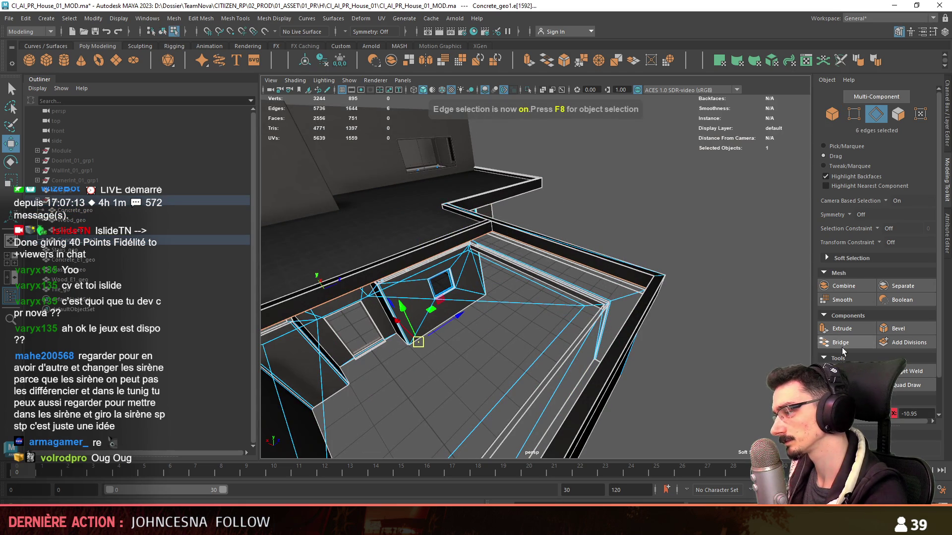
left_click(662, 247)
double_click(609, 275)
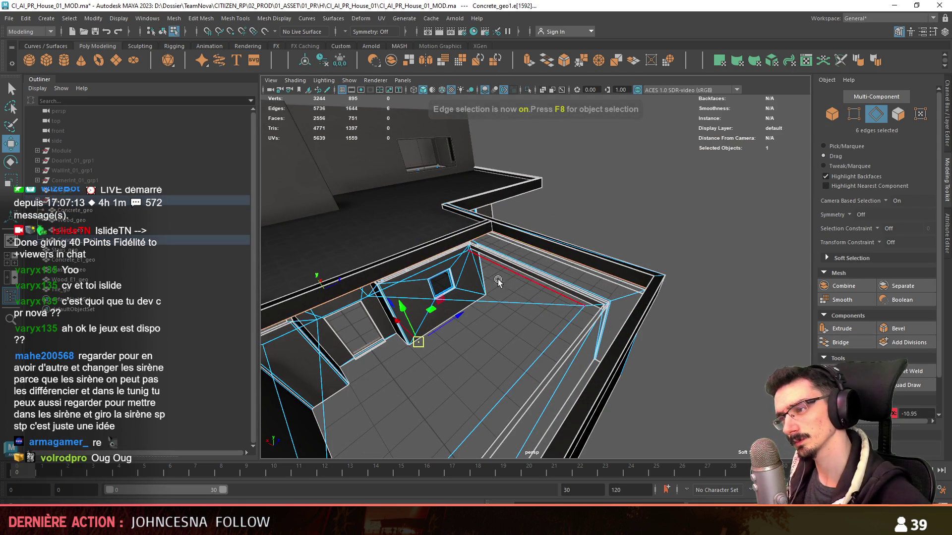
mouse_move(609, 274)
left_mouse_down("alt")
mouse_move(514, 259)
mouse_move(518, 279)
mouse_move(578, 278)
mouse_move(548, 250)
left_mouse_up("alt")
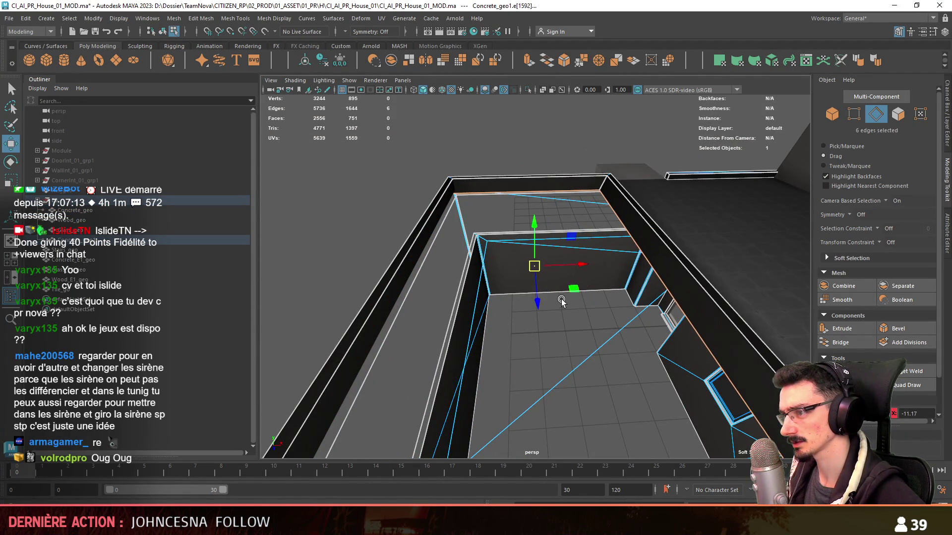
mouse_move(561, 301)
left_mouse_down("alt")
mouse_move(506, 226)
mouse_move(468, 228)
mouse_move(471, 221)
mouse_move(478, 213)
mouse_move(477, 239)
mouse_move(617, 205)
mouse_move(461, 271)
left_mouse_up("alt")
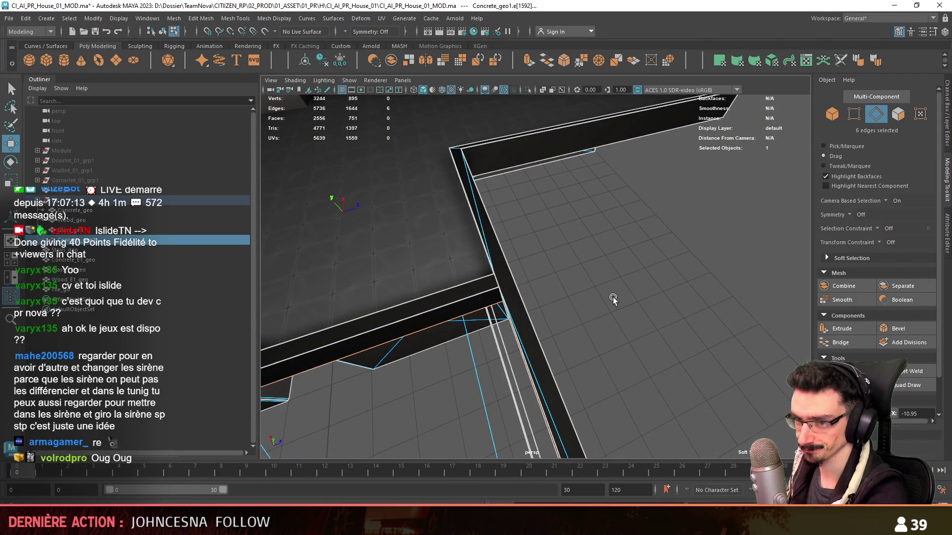
Step: Delete two faces at the wall corner
key("F8")
mouse_move(613, 299)
left_mouse_down("alt")
mouse_move(510, 280)
mouse_move(526, 210)
mouse_move(603, 275)
mouse_move(565, 264)
mouse_move(613, 297)
mouse_move(590, 265)
mouse_move(595, 253)
mouse_move(568, 296)
mouse_move(591, 298)
mouse_move(580, 333)
mouse_move(635, 298)
mouse_move(607, 305)
mouse_move(433, 251)
mouse_move(671, 265)
mouse_move(461, 291)
mouse_move(510, 287)
mouse_move(536, 261)
mouse_move(440, 259)
mouse_move(551, 242)
mouse_move(568, 296)
mouse_move(531, 292)
mouse_move(510, 278)
mouse_move(580, 278)
mouse_move(531, 280)
left_mouse_up("alt")
key("F11")
left_click(511, 280)
key("Delete")
left_click(590, 265)
key("Delete")
Step: Convert the floor border edge loop to faces and merge their vertices with a 0.001 threshold
key("F10")
double_click(568, 298)
mouse_move(533, 314)
left_mouse_down("alt")
mouse_move(753, 298)
mouse_move(733, 311)
mouse_move(599, 331)
mouse_move(555, 307)
left_mouse_up("alt")
key("ctrl+F11")
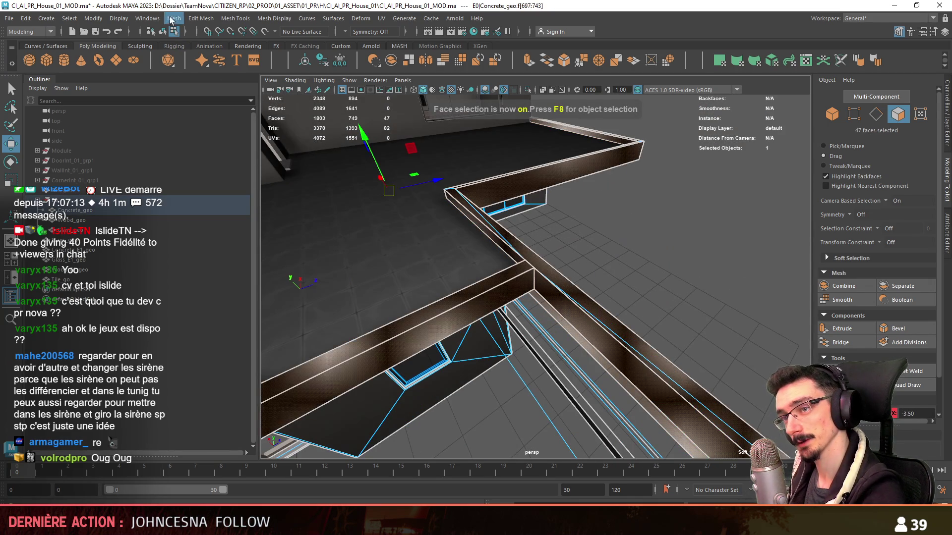
left_click(168, 18)
mouse_move(200, 20)
left_click(217, 125)
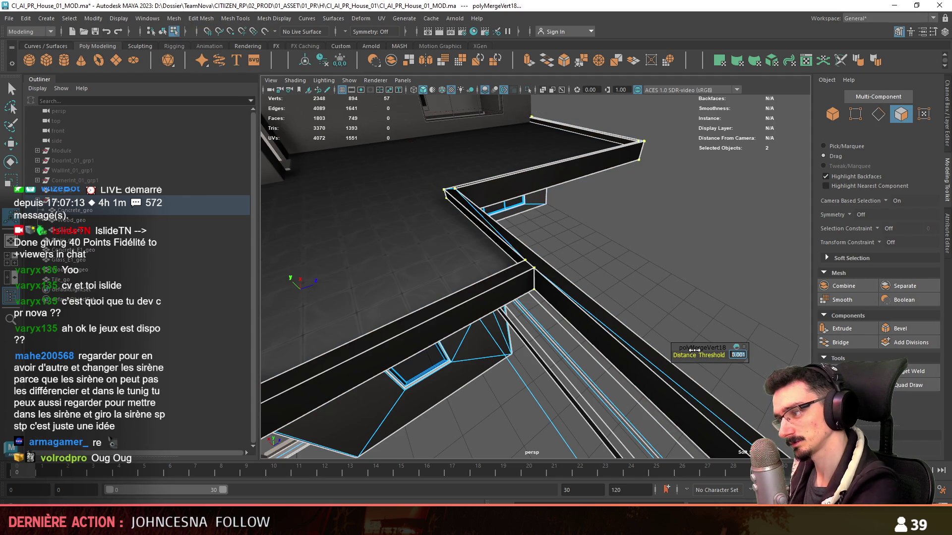
left_click_drag(694, 350, 573, 309, "alt")
key("w")
key("F8")
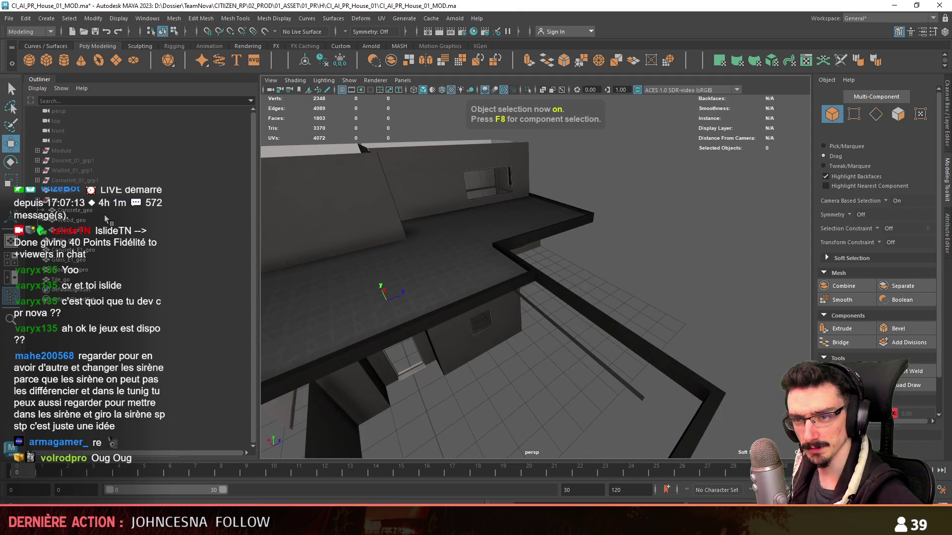
Step: Bridge the enclosure's border edge loop on Concrete_geo1 into a new floor face
left_click(554, 338)
key("F10")
double_click(600, 328)
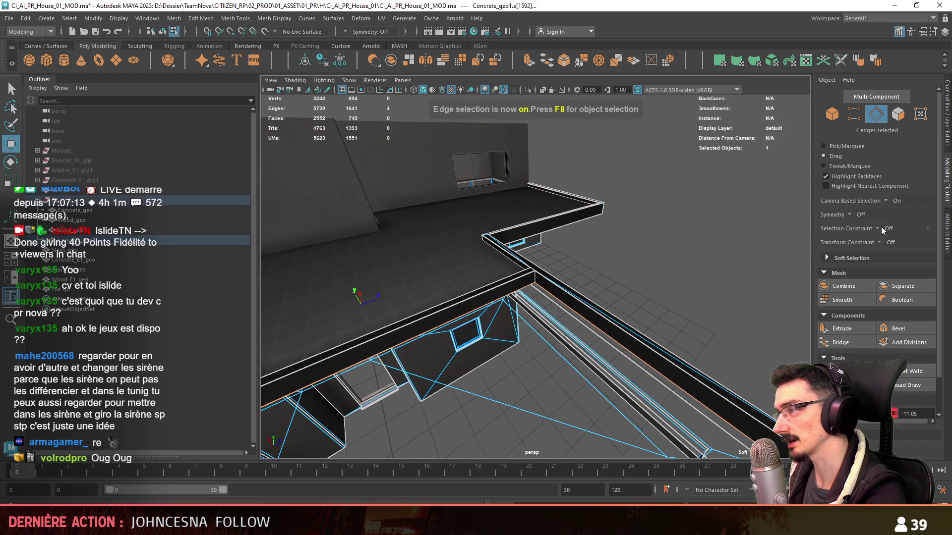
left_click(852, 342)
left_click_drag(570, 322, 557, 283, "alt")
key("F11")
key("F8")
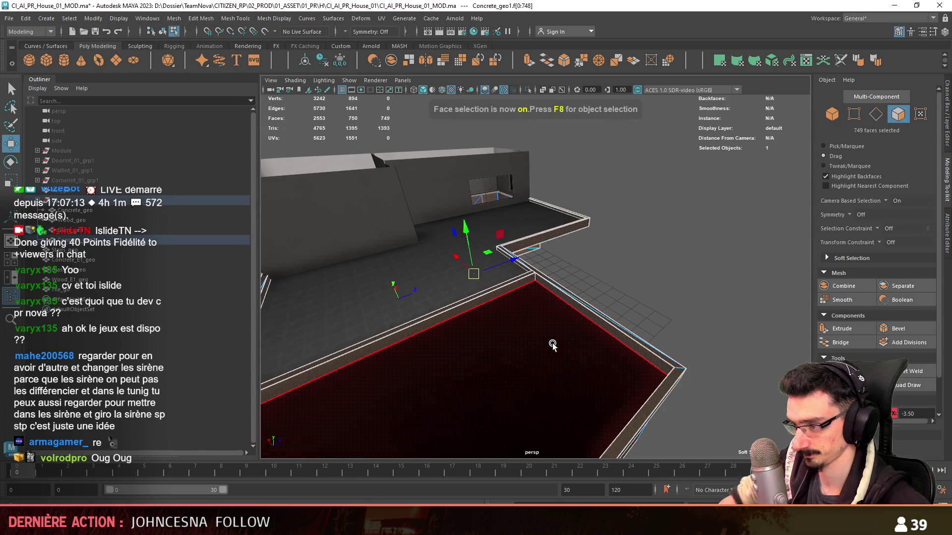
Step: Extrude the new floor face with an inset offset of 0.5, leaving a border rim
left_click(553, 346)
key("ctrl+e")
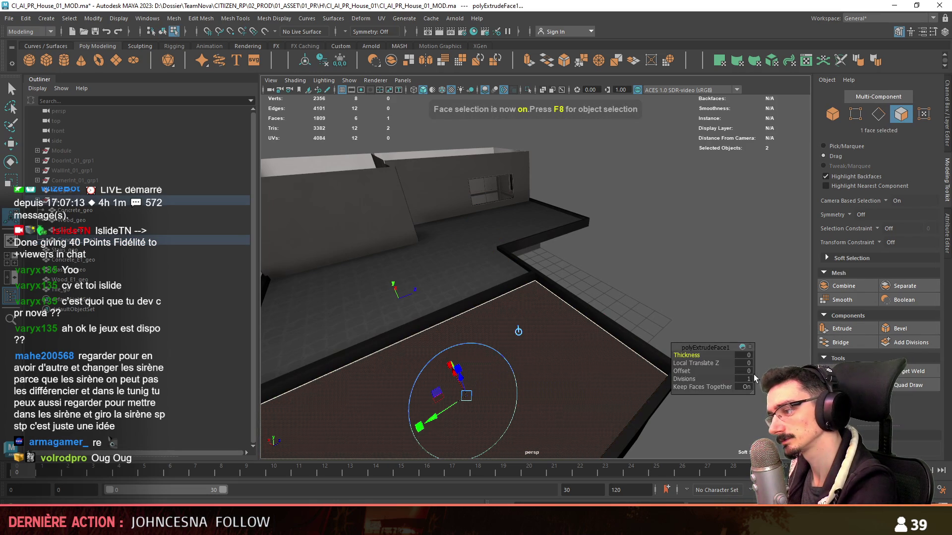
key("Return")
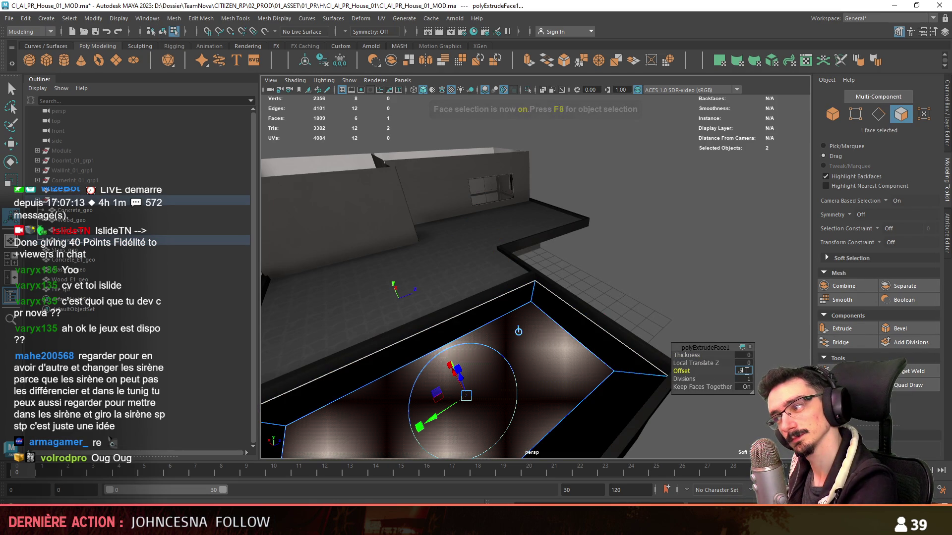
key("Return")
left_click_drag(623, 308, 678, 296, "alt")
left_click(678, 296)
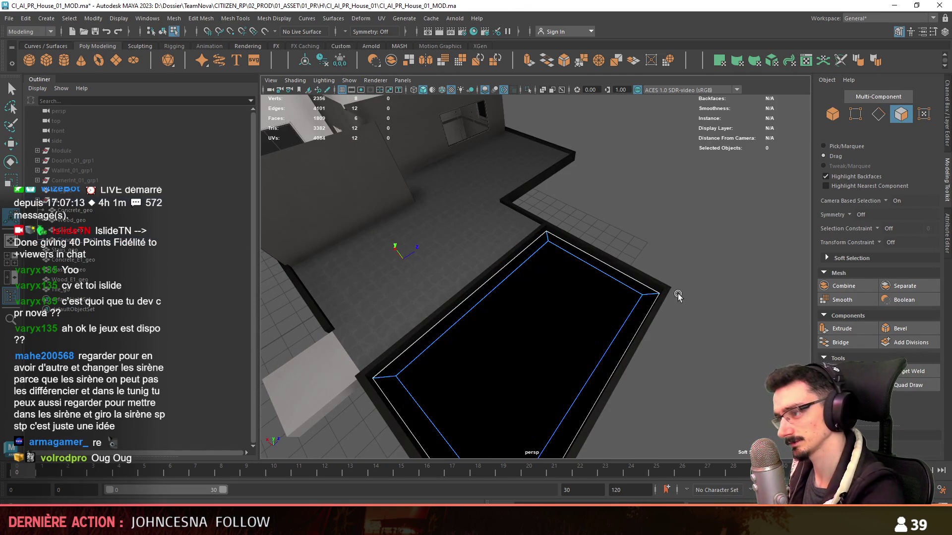
left_click(639, 327)
key("w")
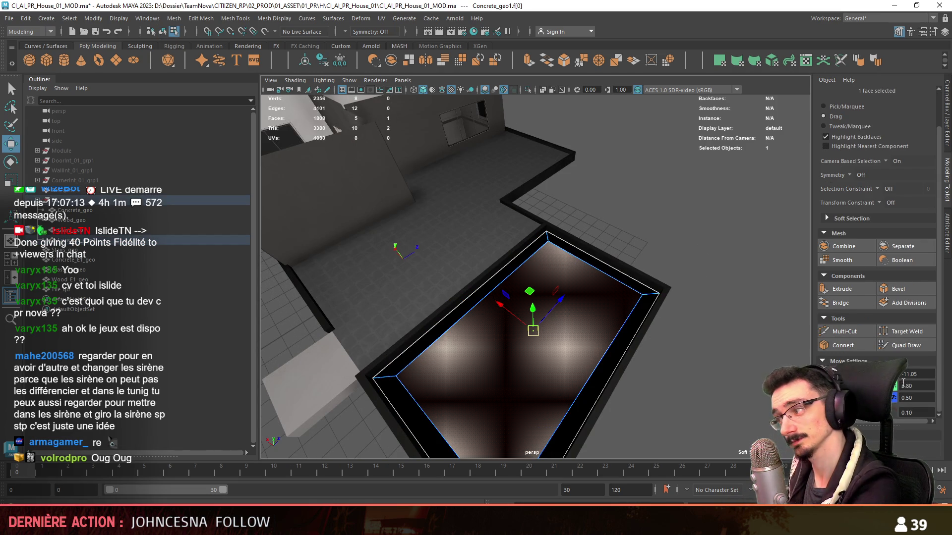
Step: Bring up the material assignment options for the inset floor face
left_click_drag(729, 354, 715, 281, "alt")
key("F8")
right_click_drag(715, 282, 695, 491)
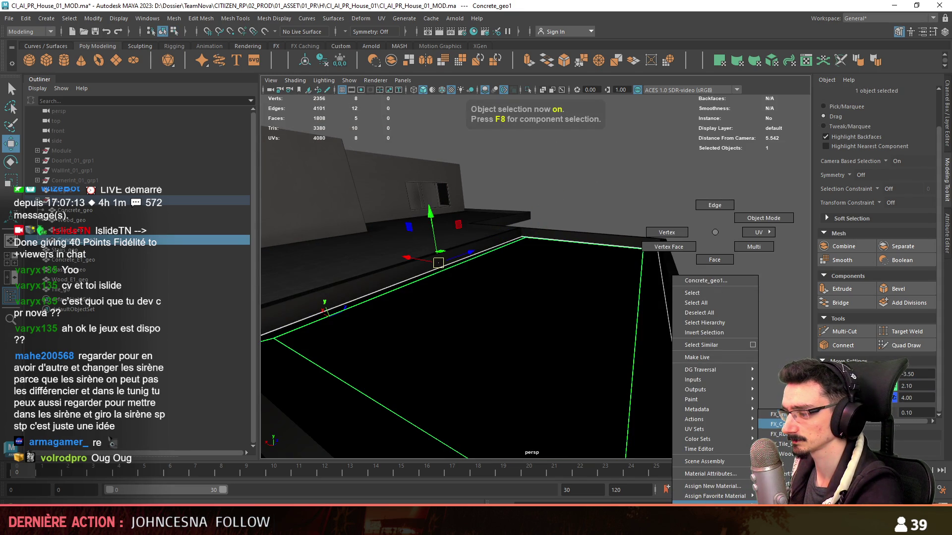
Step: Inspect the FX_Brick_01 shader network in Hypershade and ShaderFX
mouse_move(704, 337)
left_mouse_down("alt")
mouse_move(629, 186)
mouse_move(585, 124)
left_mouse_up("alt")
left_click(473, 31)
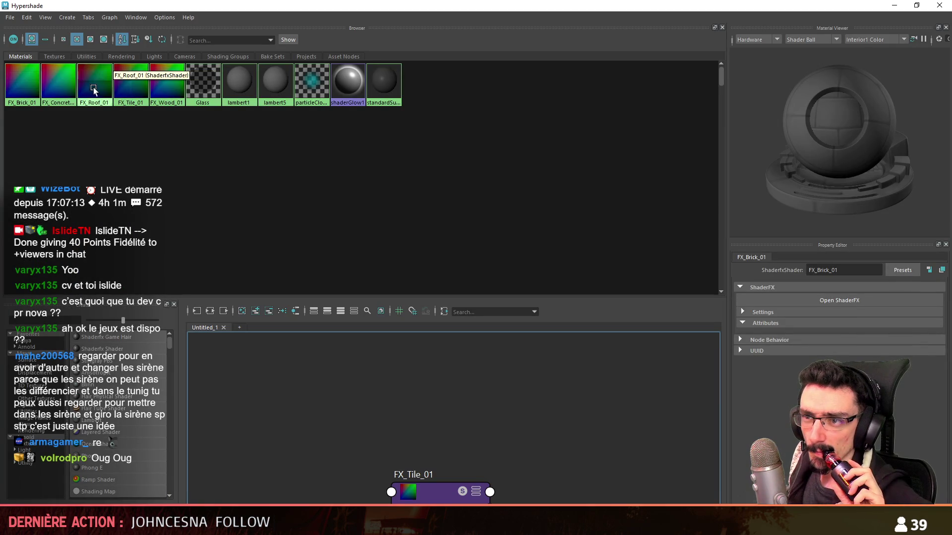
left_click(255, 311)
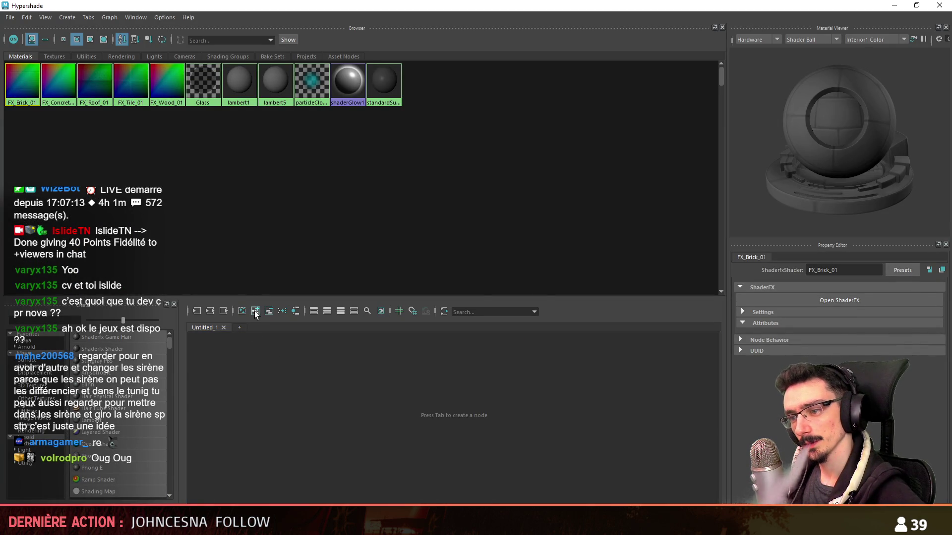
left_click(839, 301)
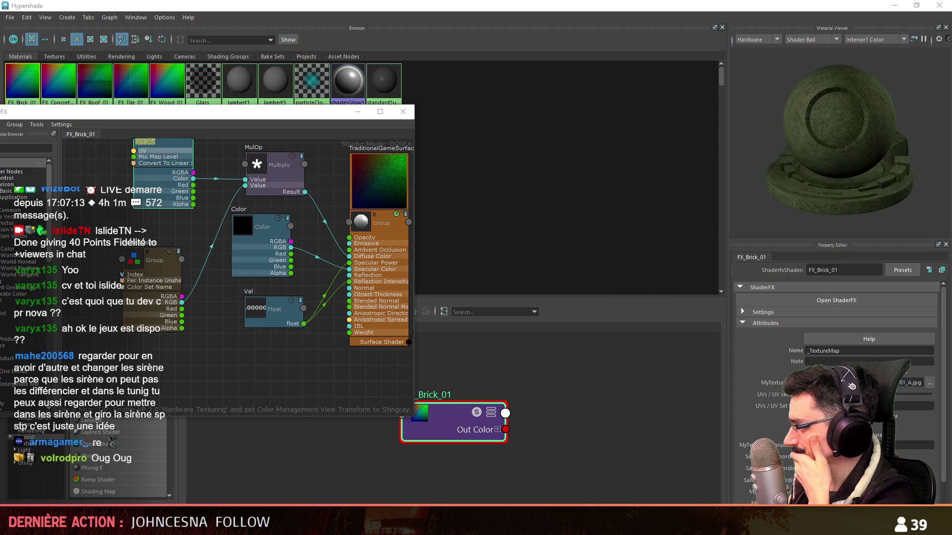
left_click(403, 112)
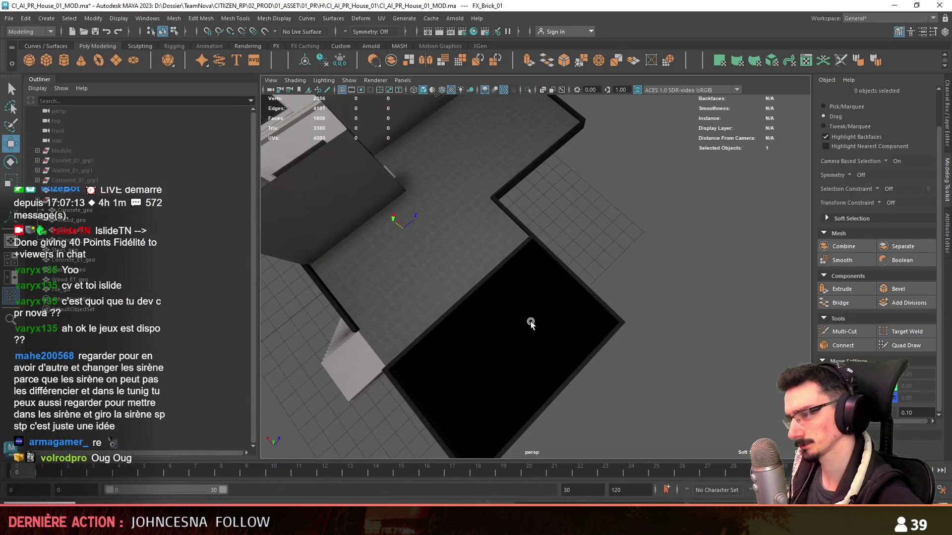
Step: Assign the existing FX_Brick_01 material to the new floor
left_click(531, 323)
left_click_drag(530, 323, 542, 278, "alt")
right_click_drag(542, 279, 540, 439)
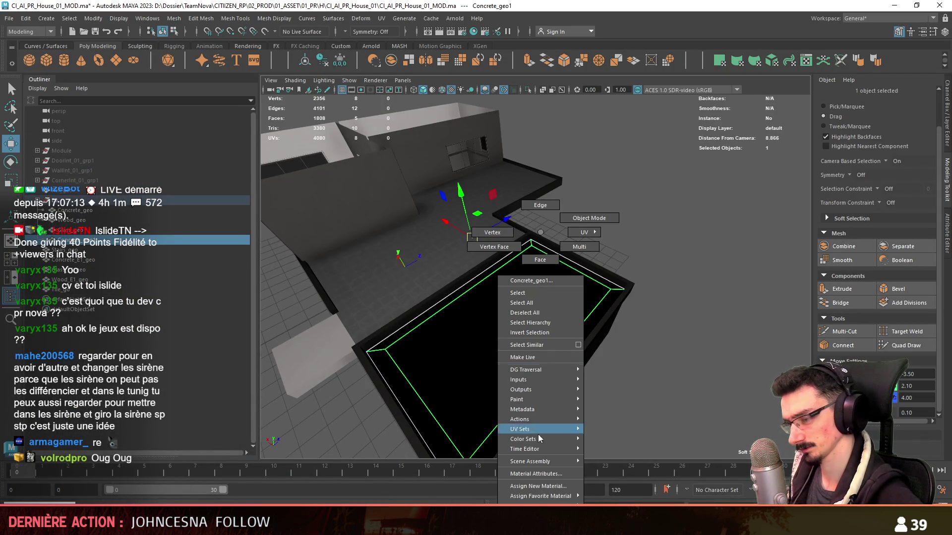
right_click_drag(537, 503, 626, 493)
right_click_drag(615, 417, 614, 417)
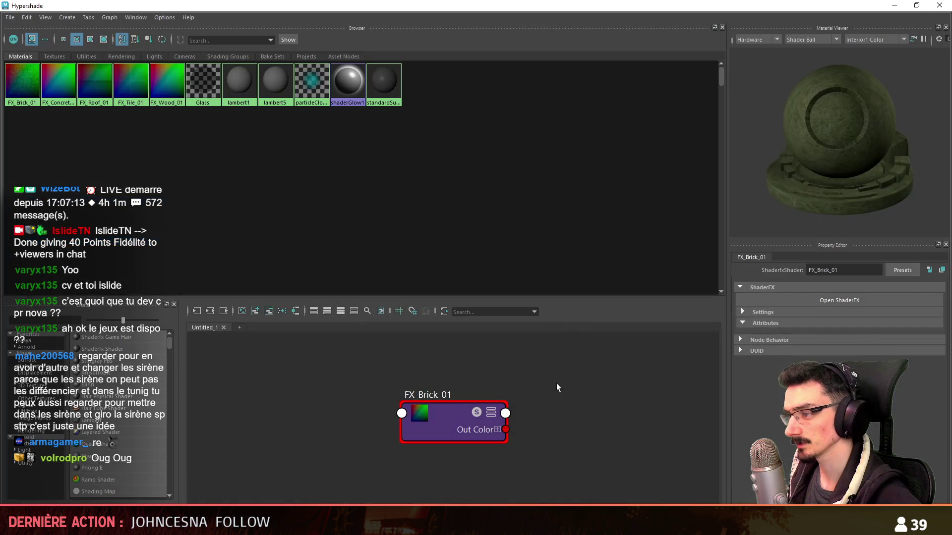
Step: Rename the FX_Brick_01 shader to FX_Grass_01
left_click(832, 269)
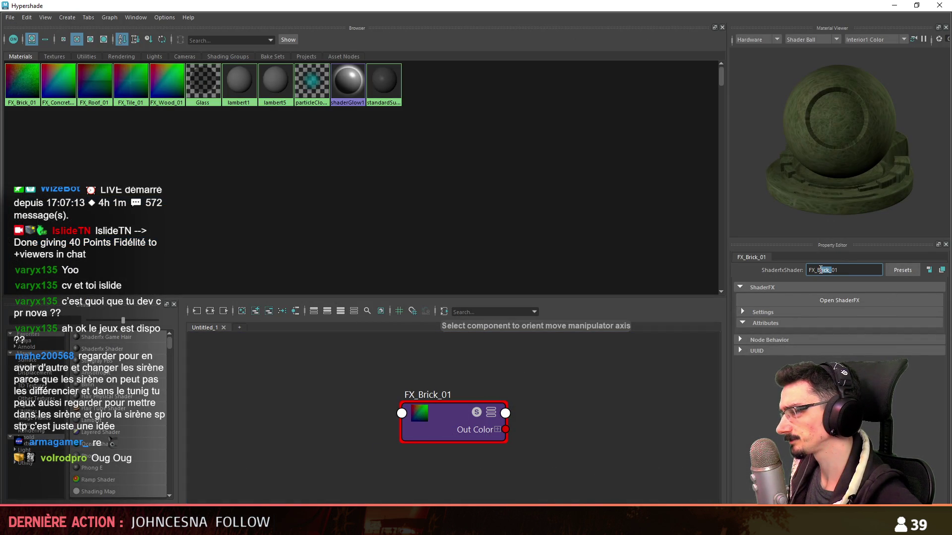
type("Grass")
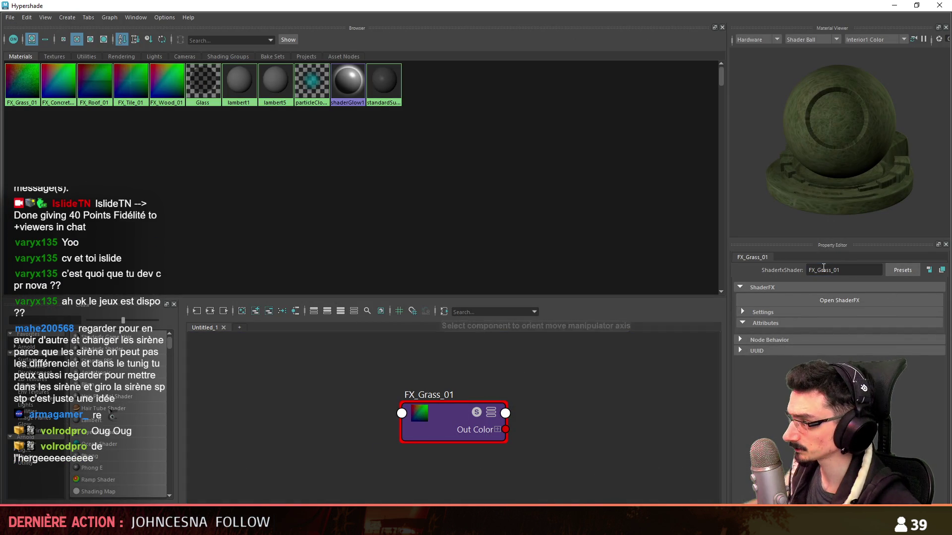
key("F8")
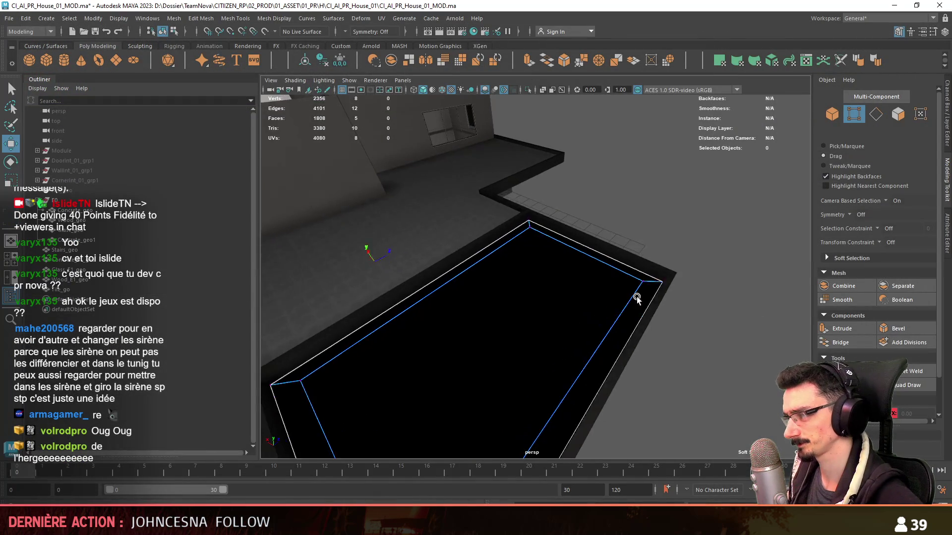
Step: Apply an automatic UV projection to the grass floor's faces
key("F8")
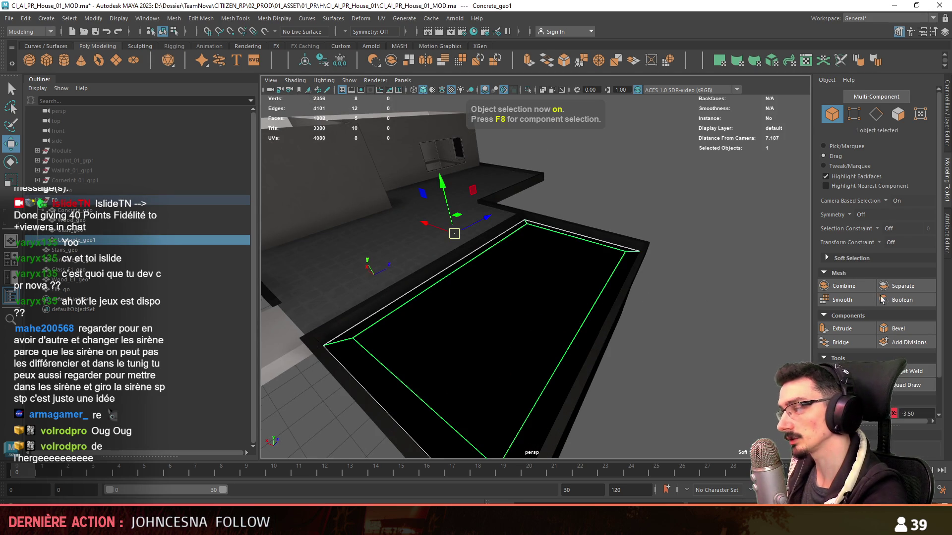
key("ctrl+F11")
scroll(516, 287, "up", 3)
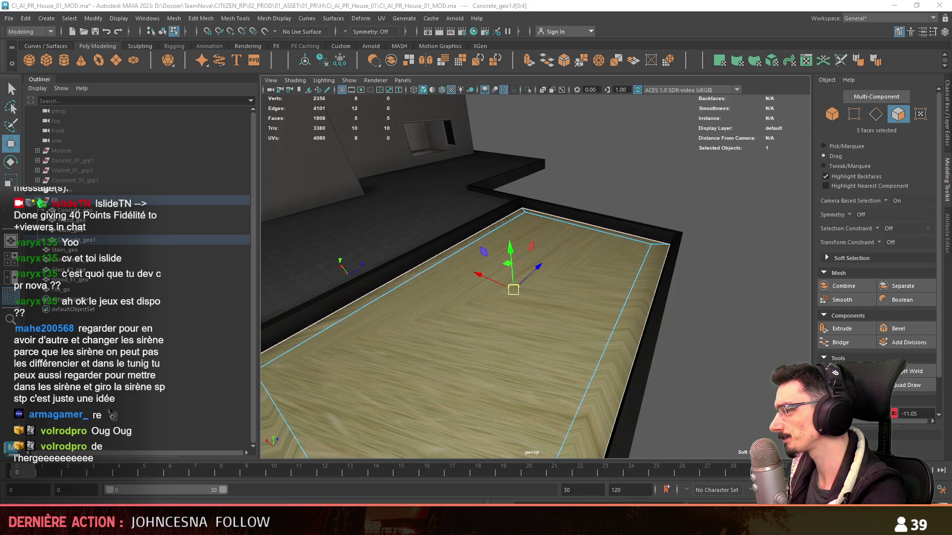
key("F8")
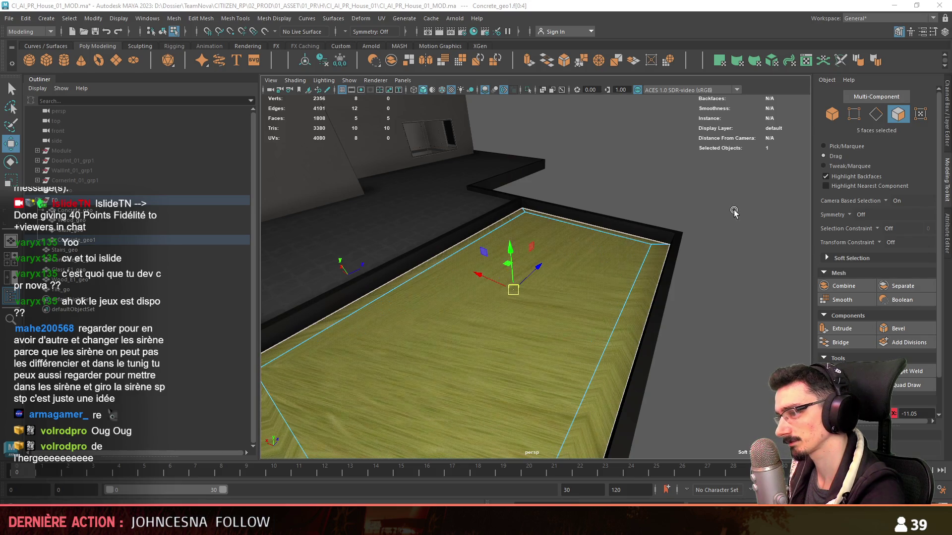
left_click(773, 61)
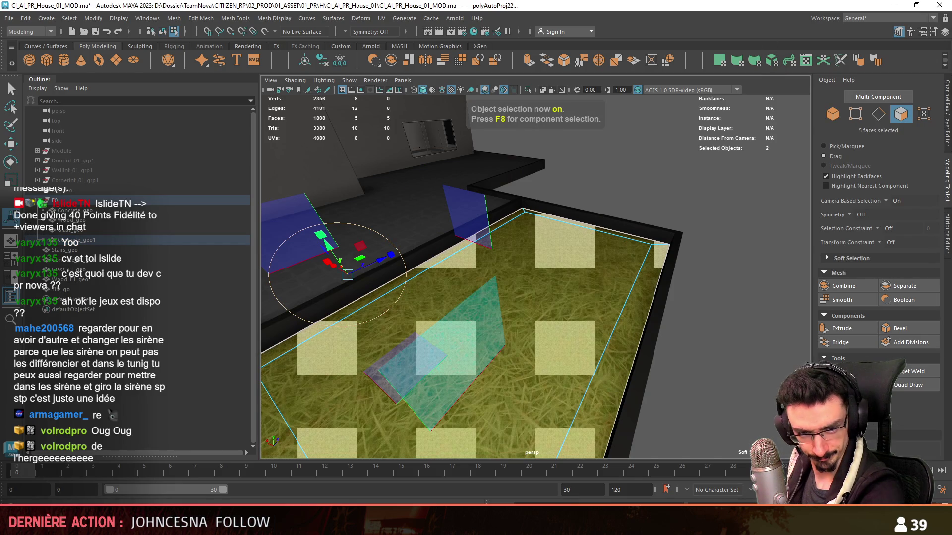
scroll(496, 297, "down", 5)
Step: Select and move the grass floor's corner vertices, then zoom out to the whole house
key("F9")
left_click_drag(545, 347, 598, 323, "alt")
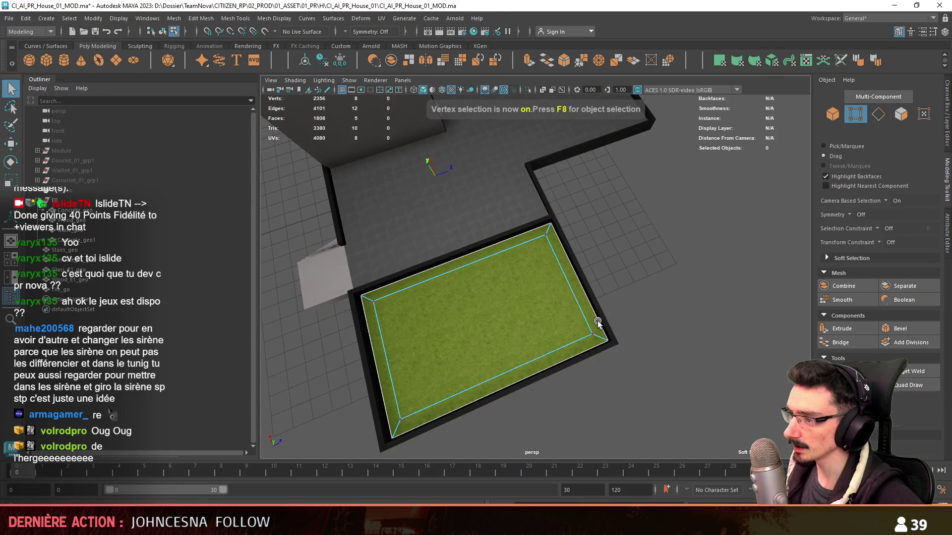
left_click(607, 341)
key("w")
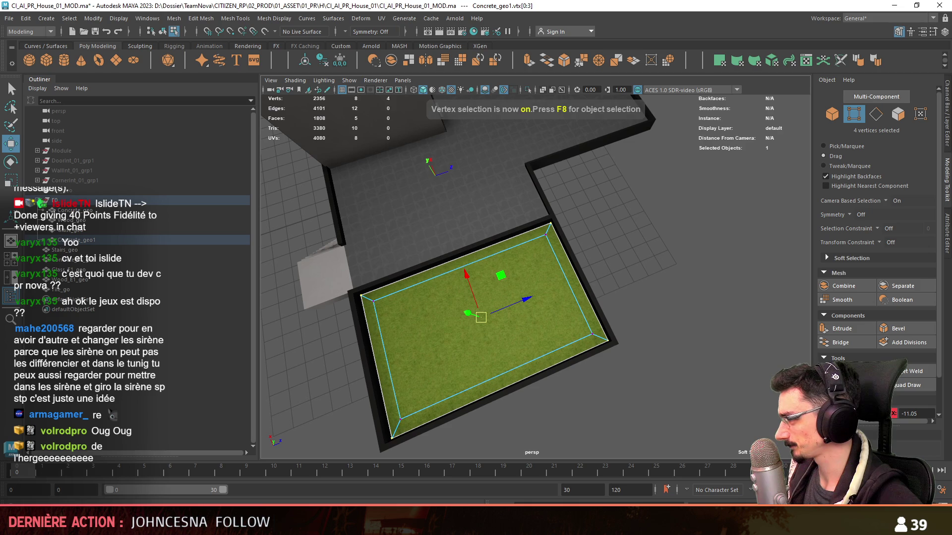
left_click(608, 341)
left_click_drag(608, 340, 535, 245, "alt")
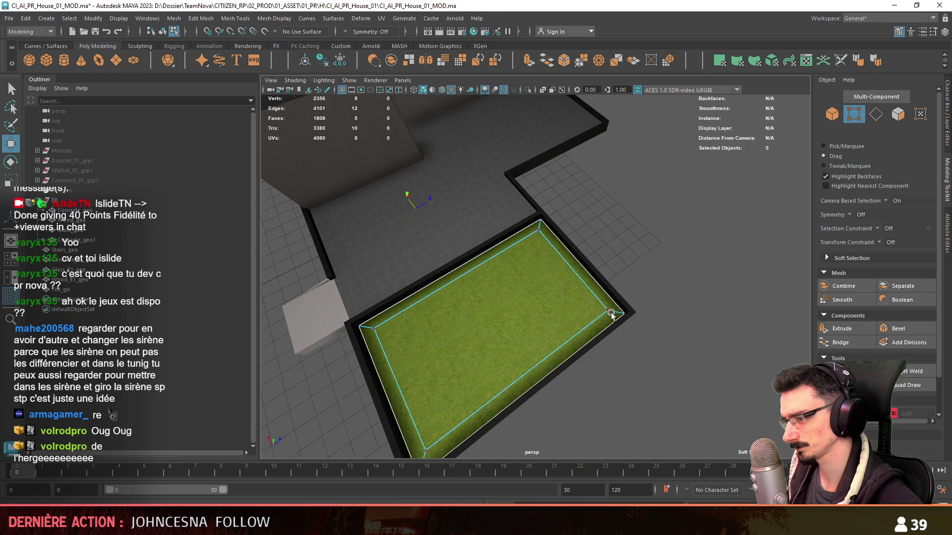
left_click_drag(717, 259, 741, 235, "alt")
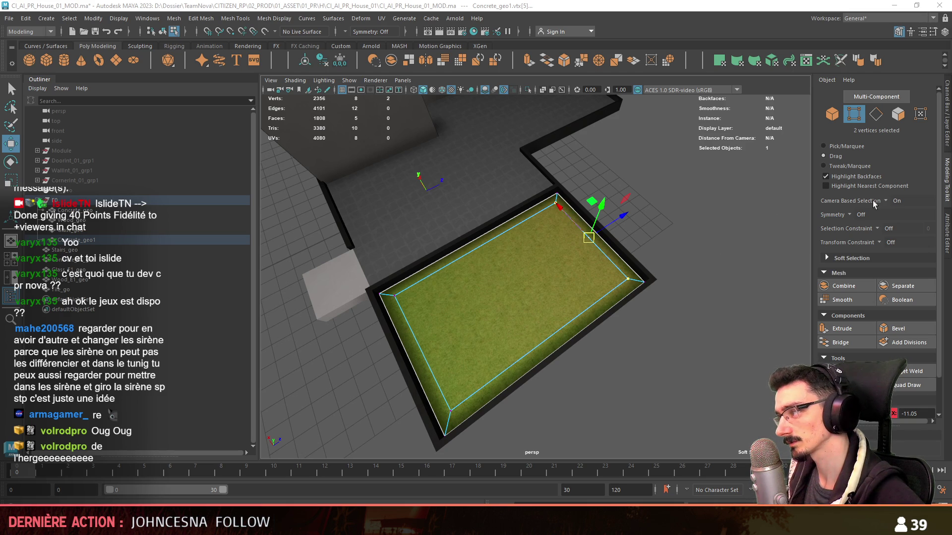
left_click_drag(496, 257, 531, 252, "alt")
Step: Reselect the floor, check a corner vertex, and undo the change
key("F8")
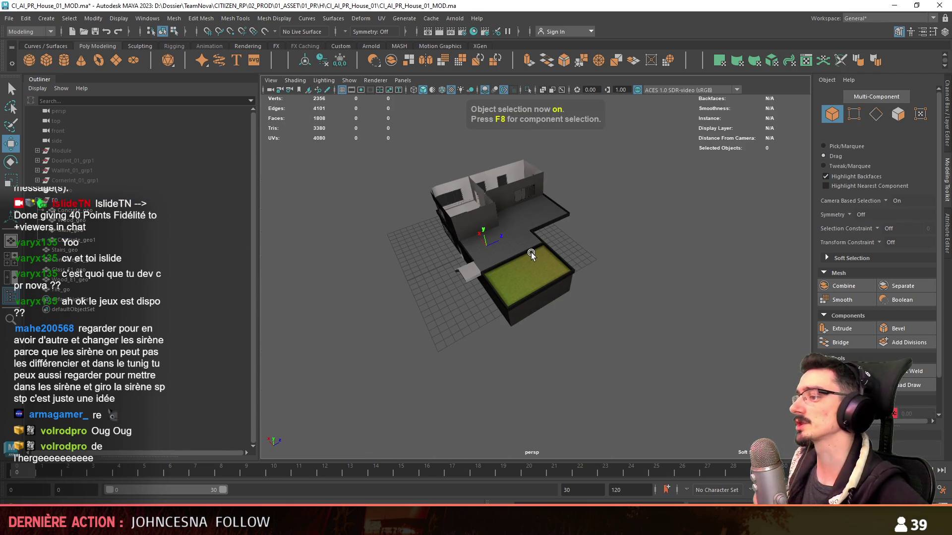
scroll(550, 236, "up", 5)
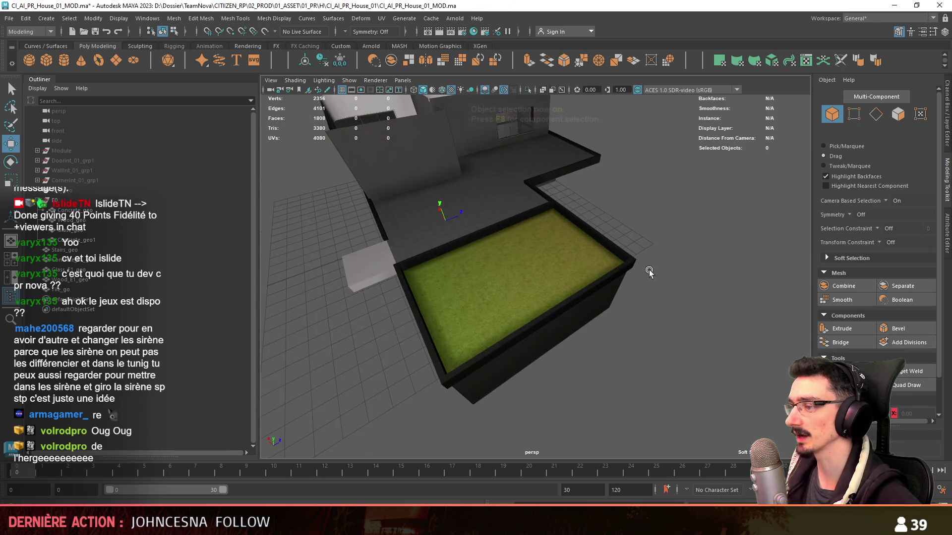
mouse_move(550, 236)
left_mouse_down("alt")
mouse_move(641, 276)
mouse_move(583, 231)
mouse_move(629, 273)
mouse_move(587, 260)
left_mouse_up("alt")
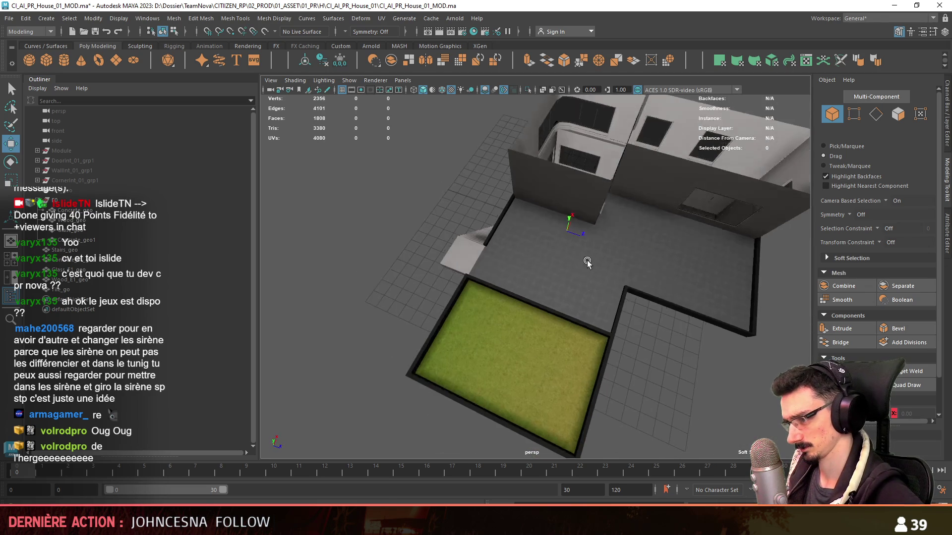
left_click(557, 334)
key("F8")
left_click(639, 323)
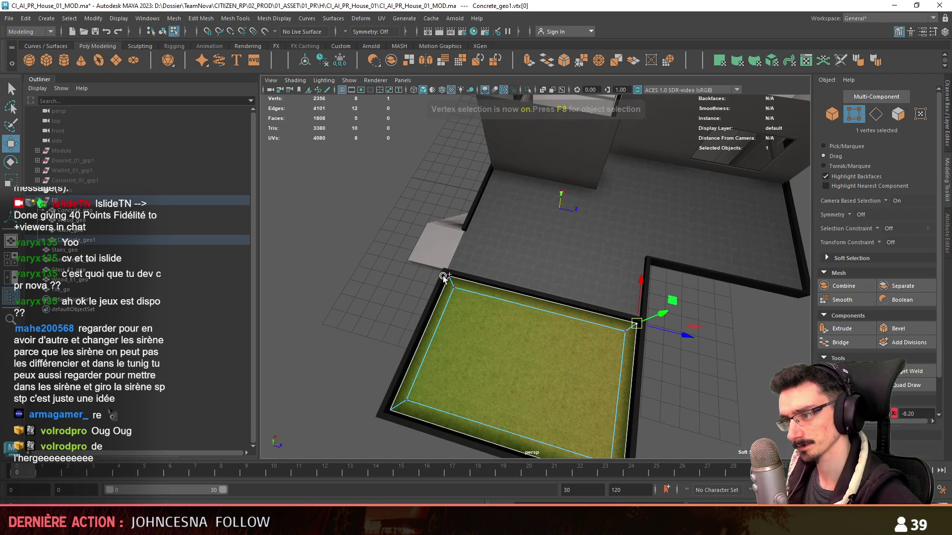
key("ctrl+z")
scroll(688, 346, "down", 5)
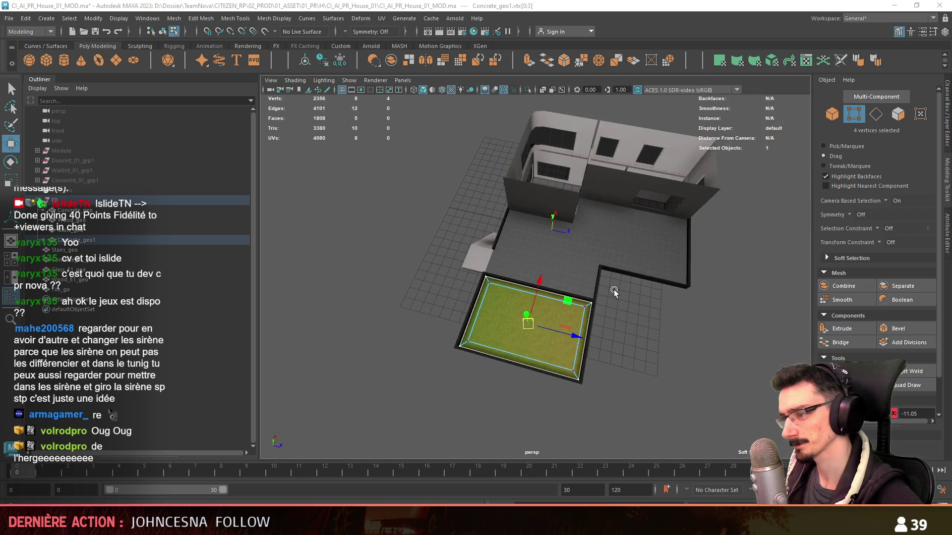
Step: Rename the green grass floor object from Concrete_geo1 to Grass_geo
key("F8")
left_click_drag(688, 346, 597, 308, "alt")
left_click(489, 326)
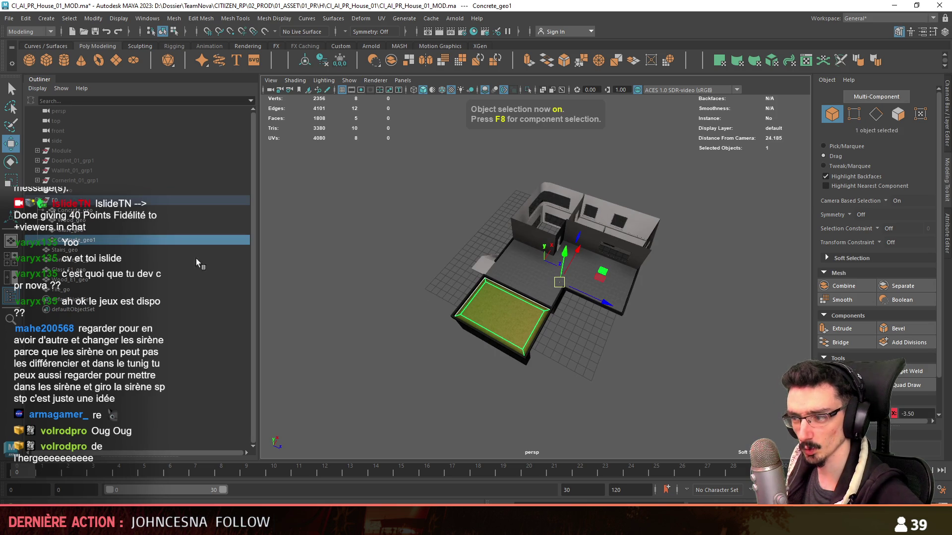
double_click(92, 241)
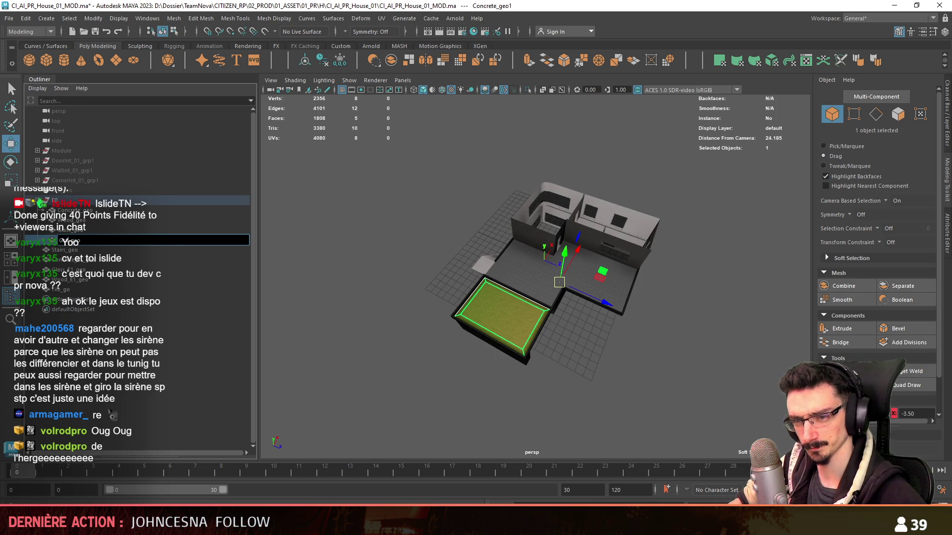
key("Return")
Step: Orbit and dolly around the house to inspect it from low and wide angles
left_click_drag(600, 249, 525, 283, "alt")
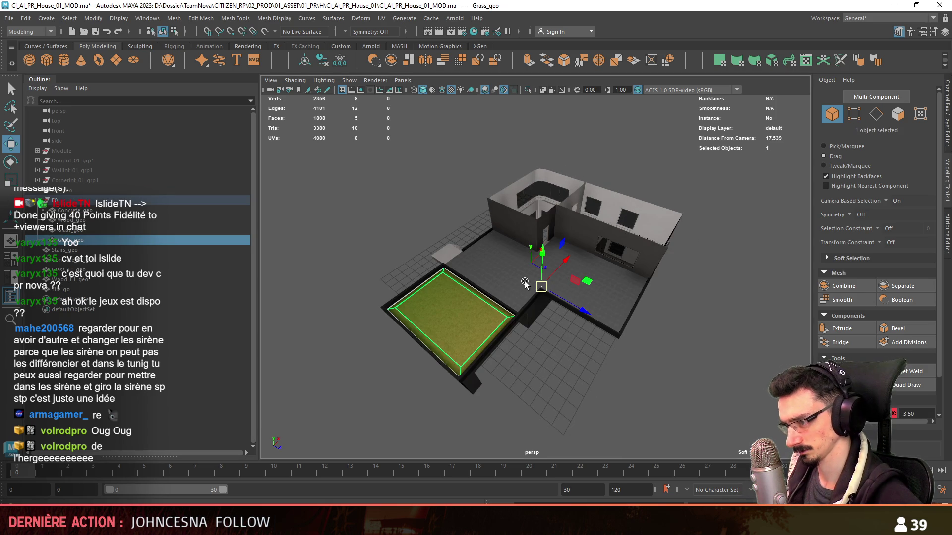
left_click(558, 346)
mouse_move(558, 346)
left_mouse_down("alt")
mouse_move(564, 261)
mouse_move(569, 279)
left_mouse_up("alt")
scroll(566, 286, "up", 10)
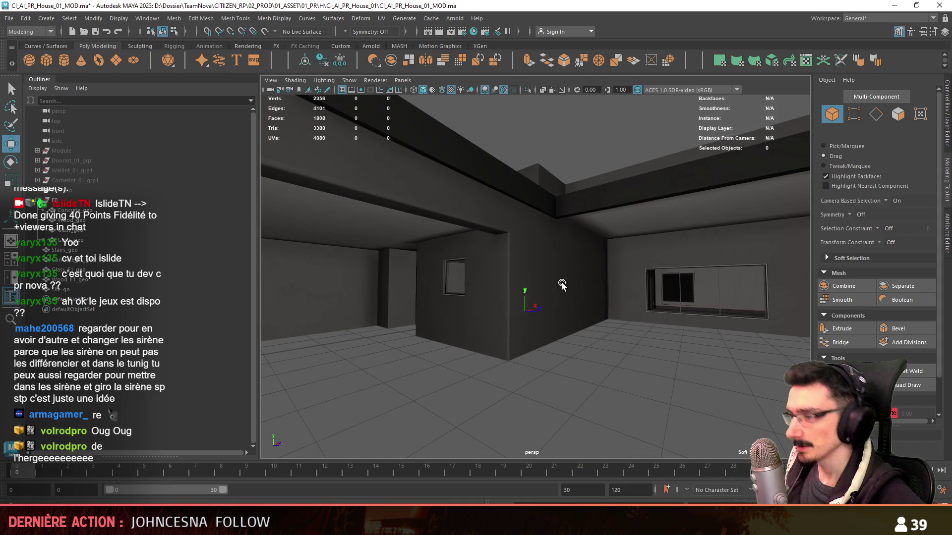
scroll(562, 284, "down", 5)
mouse_move(562, 285)
left_mouse_down("alt")
mouse_move(557, 302)
mouse_move(557, 282)
mouse_move(412, 310)
mouse_move(616, 299)
mouse_move(552, 323)
mouse_move(538, 317)
left_mouse_up("alt")
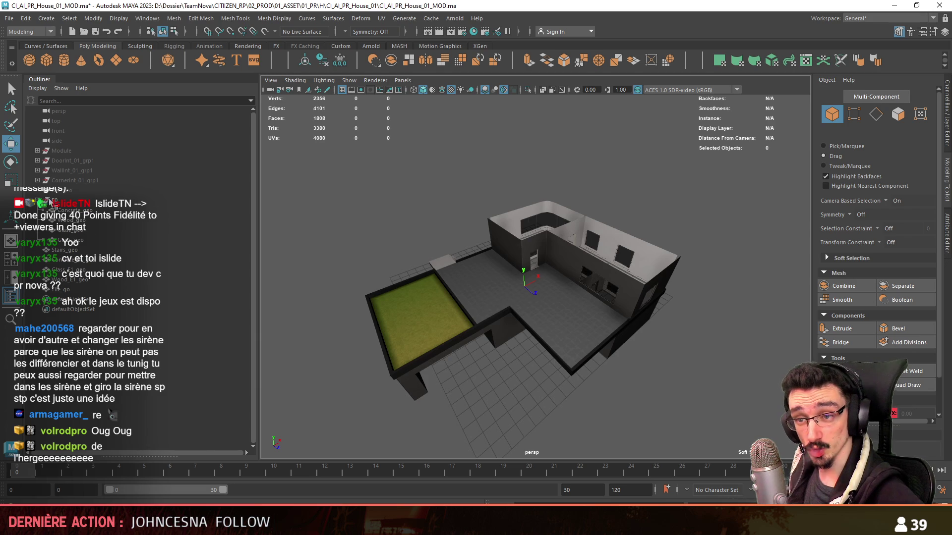
Step: Group the E0 house floors into a new group named E1
left_click(86, 253)
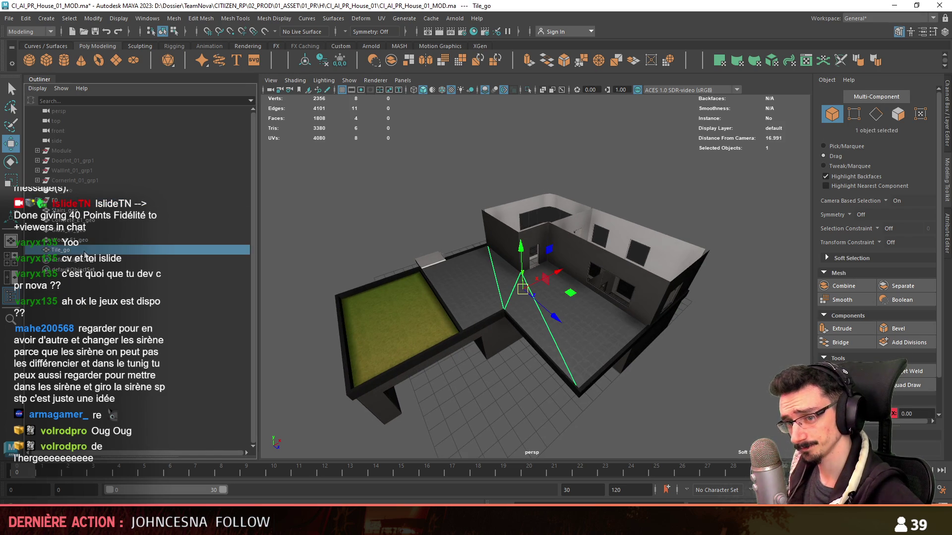
scroll(543, 321, "up", 1)
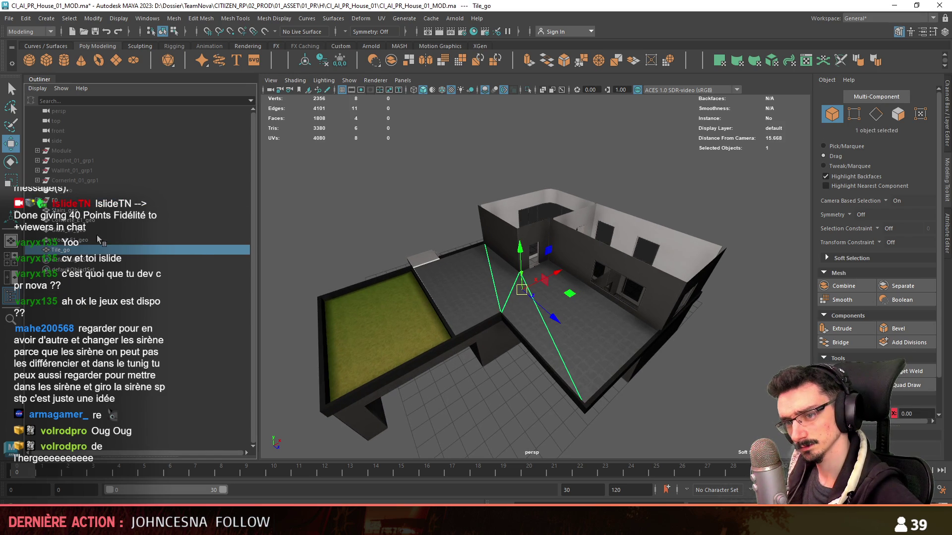
left_click(96, 236)
left_click_drag(471, 263, 388, 271, "alt")
left_click(101, 226)
left_click(69, 201)
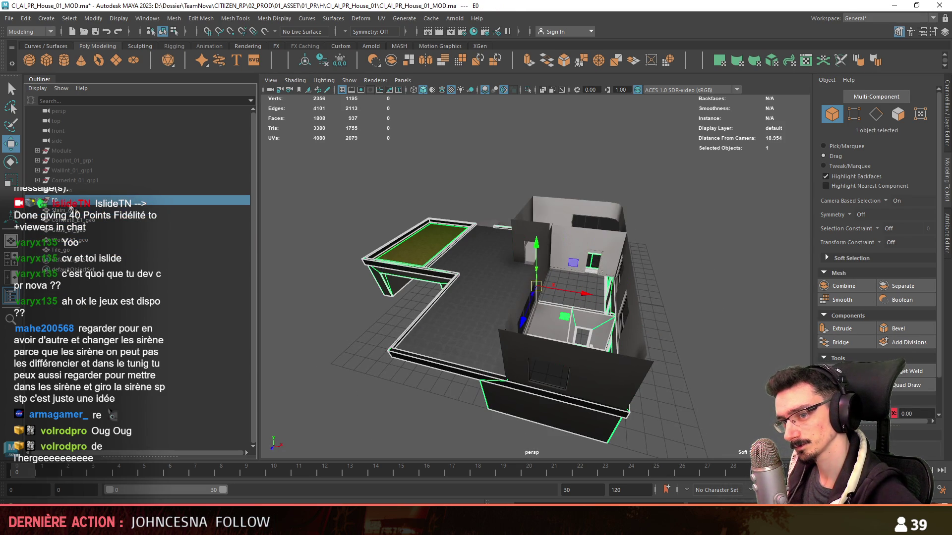
key("ctrl+g")
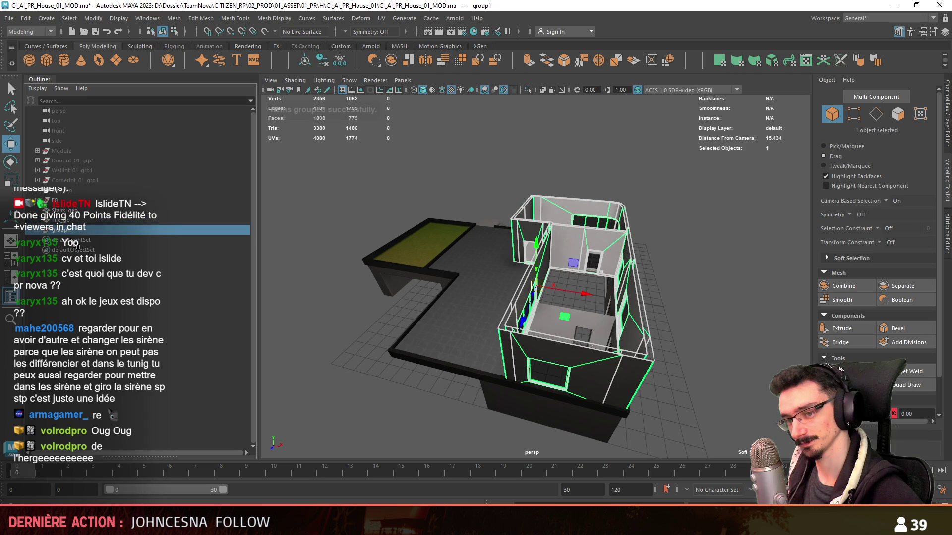
key("Return")
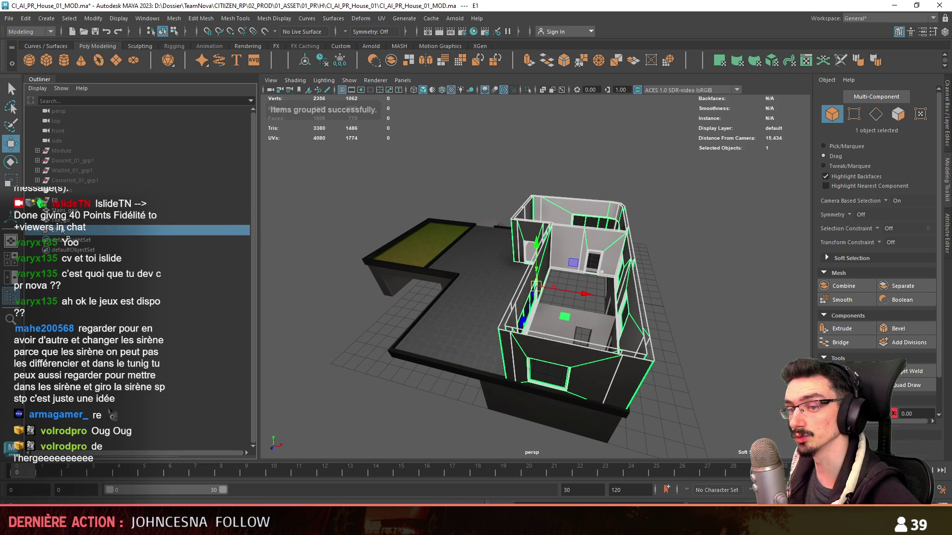
Step: Group Tile_go, E0 and Stairs_geo together and name the group CI_AI_PR_House_01_grp
mouse_move(595, 198)
left_mouse_down("alt")
mouse_move(659, 149)
mouse_move(659, 307)
left_mouse_up("alt")
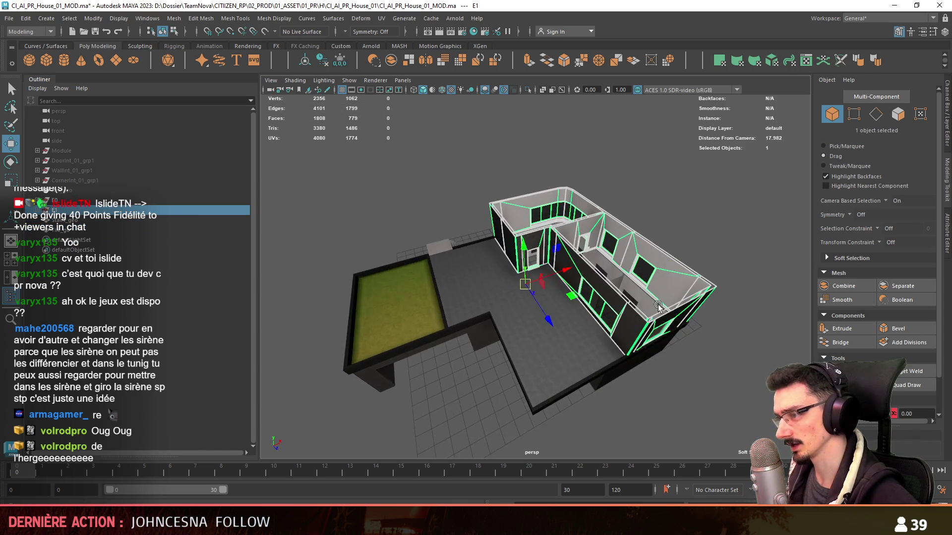
mouse_move(535, 351)
left_mouse_down("alt")
mouse_move(516, 369)
mouse_move(446, 376)
left_mouse_up("alt")
left_click(75, 230)
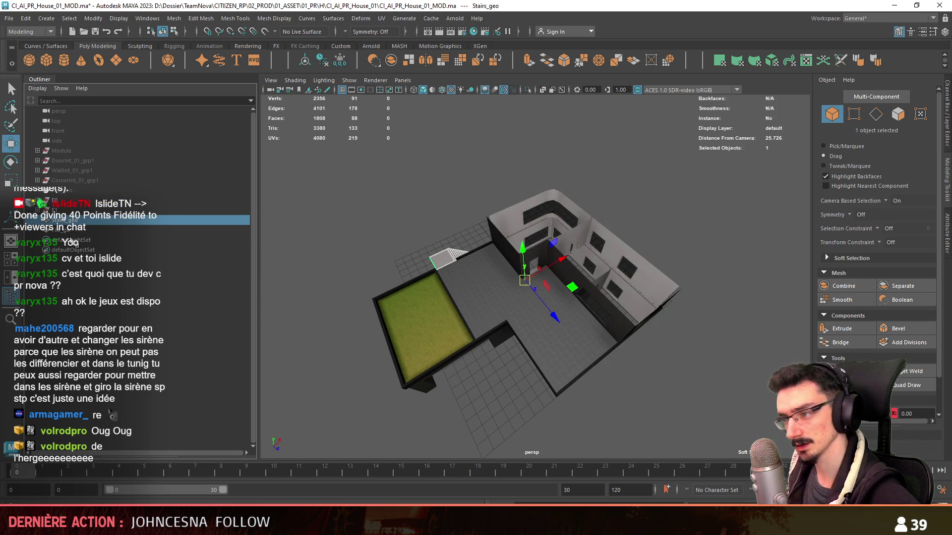
left_click_drag(320, 335, 576, 299, "alt")
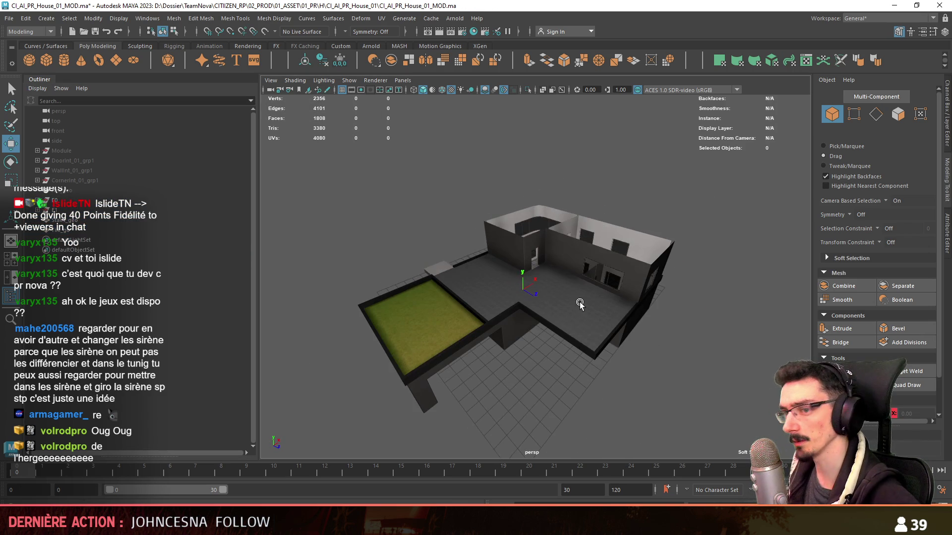
left_click_drag(224, 201, 224, 222)
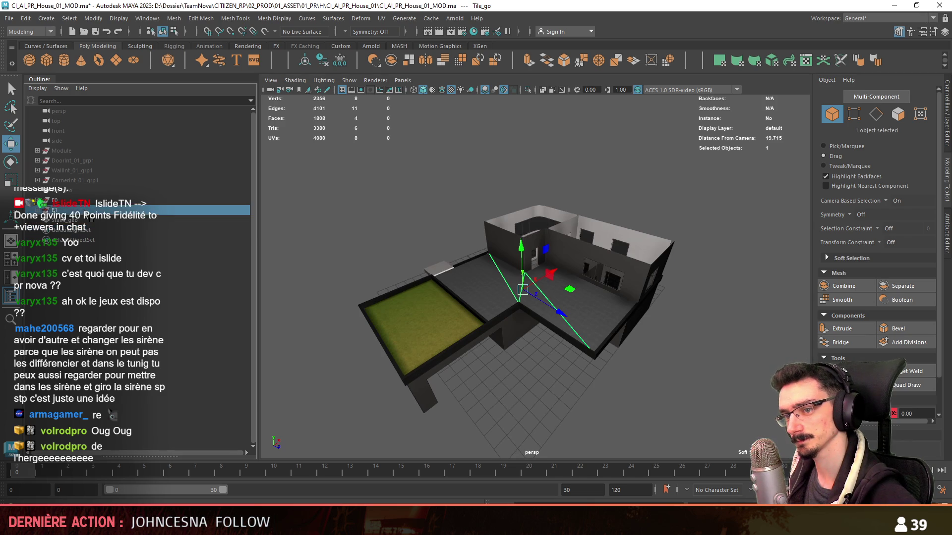
key("ctrl+g")
double_click(64, 200)
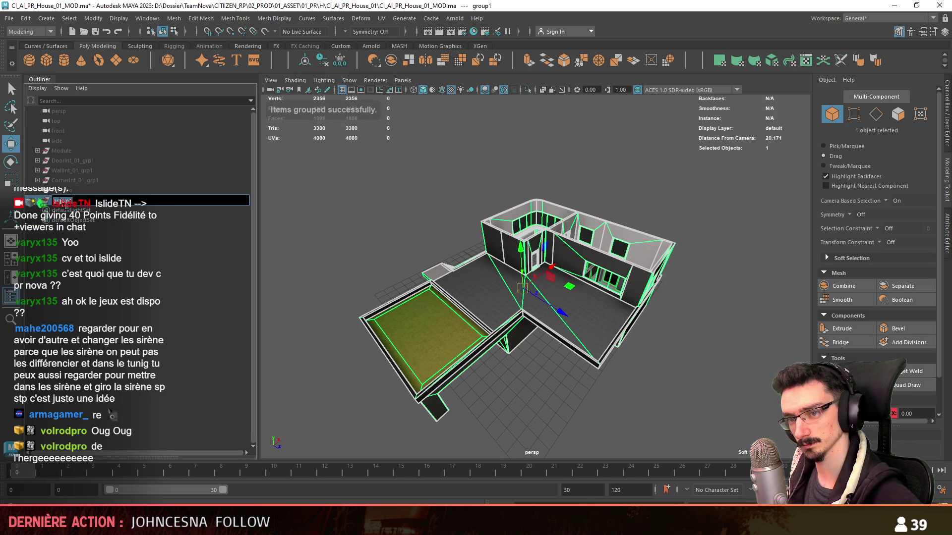
key("Return")
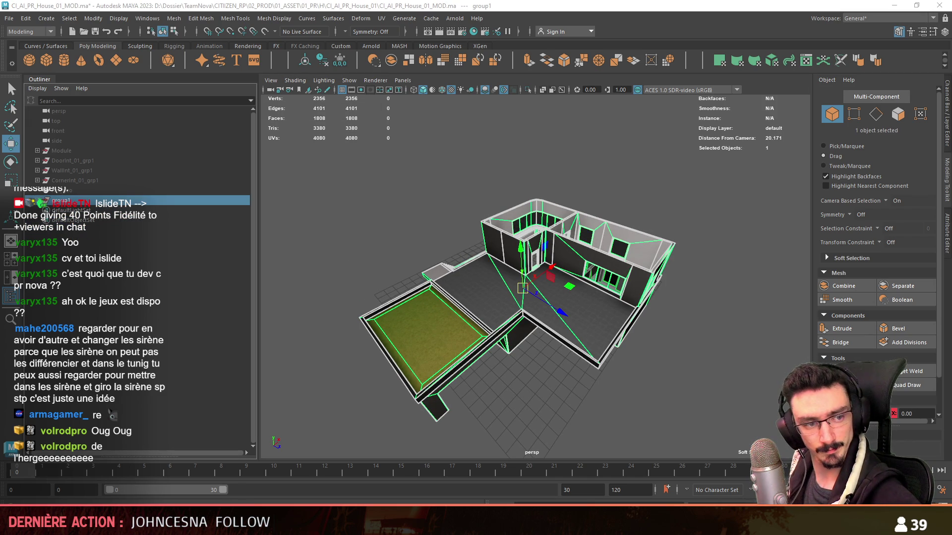
double_click(70, 201)
type("CI_AI_PR_House_01")
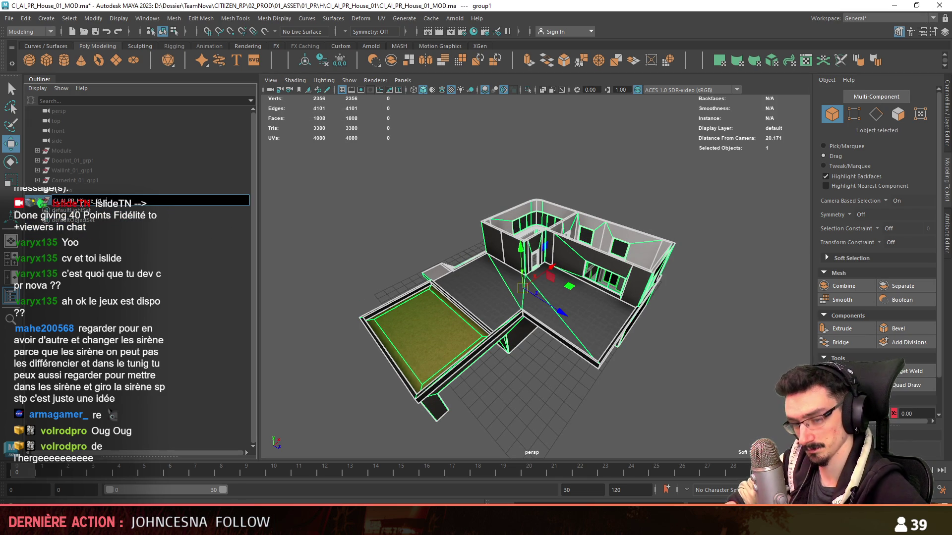
type("_grp")
key("Return")
Step: Save the scene, export the house group as FBX, and select it in Unity
left_click_drag(495, 248, 498, 228, "alt")
key("ctrl+s")
left_click(9, 18)
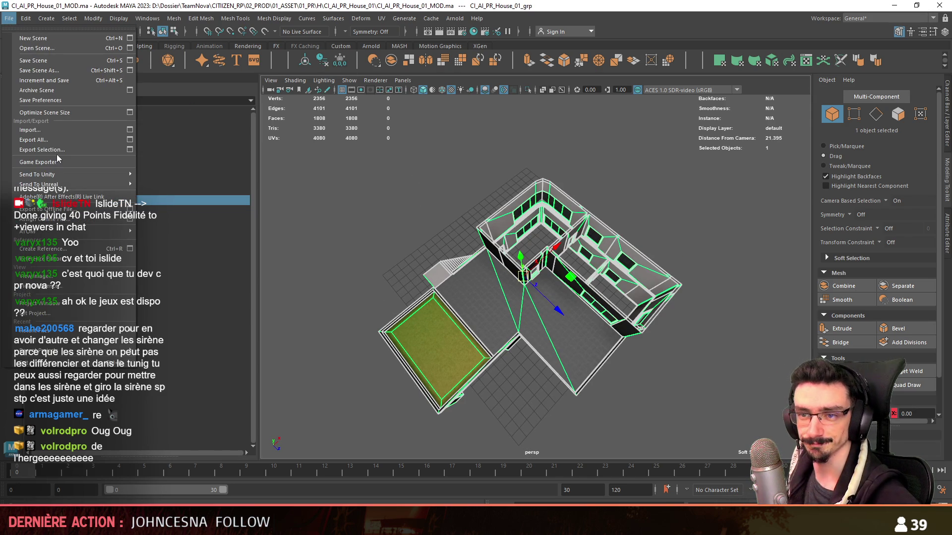
left_click(9, 18)
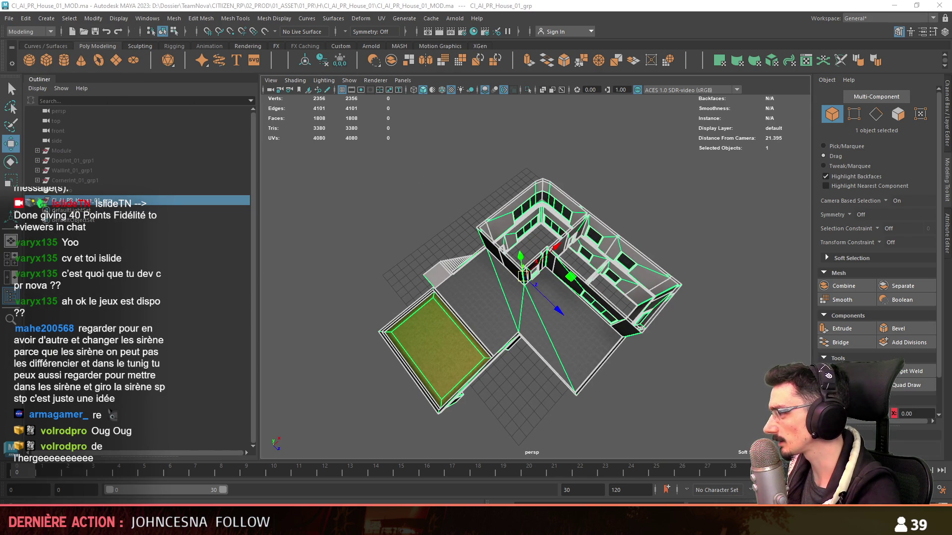
left_click(552, 419)
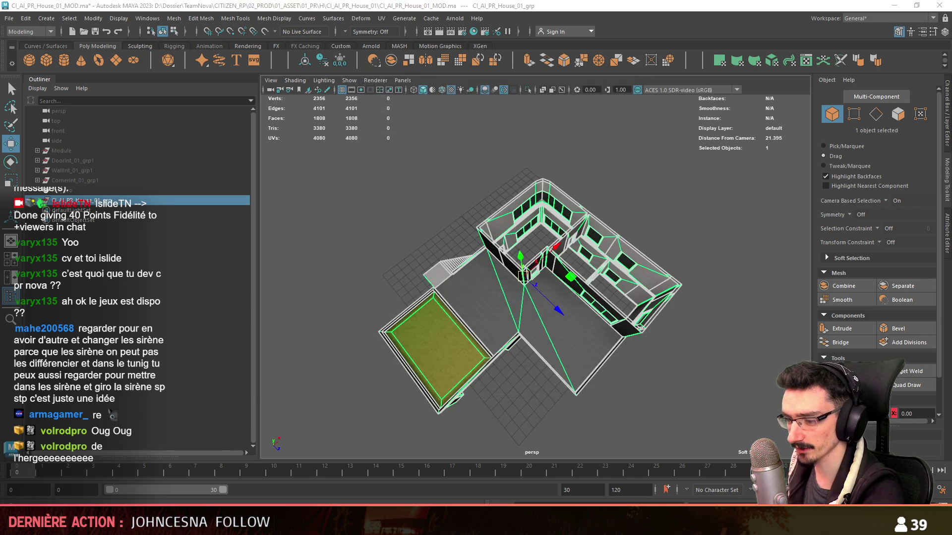
key("alt+Tab")
left_click(427, 350)
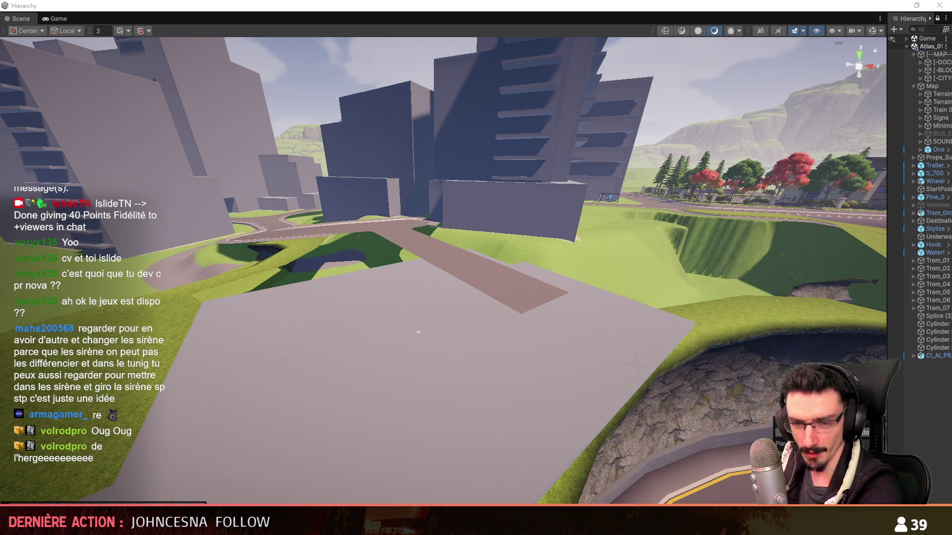
Step: Frame the reimported CI_AI_PR_House_01_DEF house and its parts, flying the camera around it
key("ctrl+z")
right_click_drag(539, 324, 560, 330)
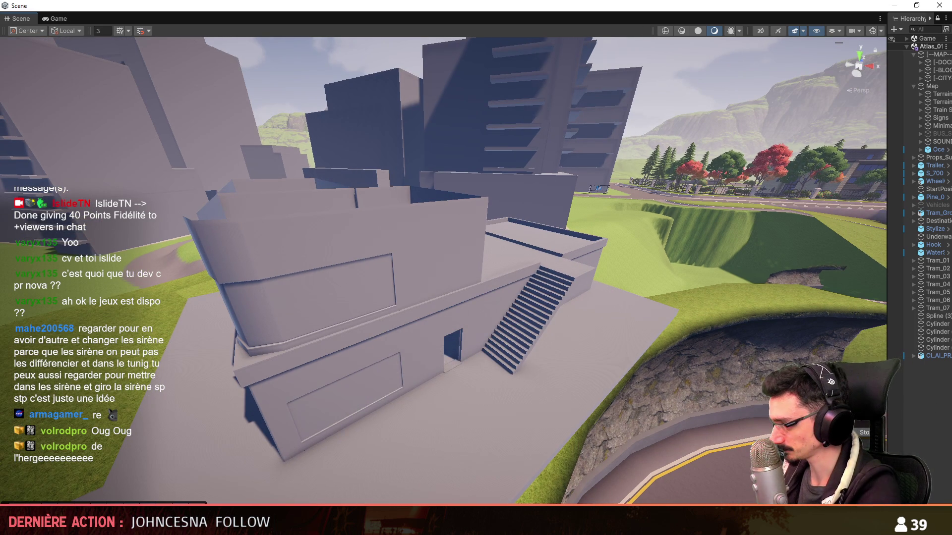
left_click_drag(887, 198, 823, 198)
left_click(552, 368)
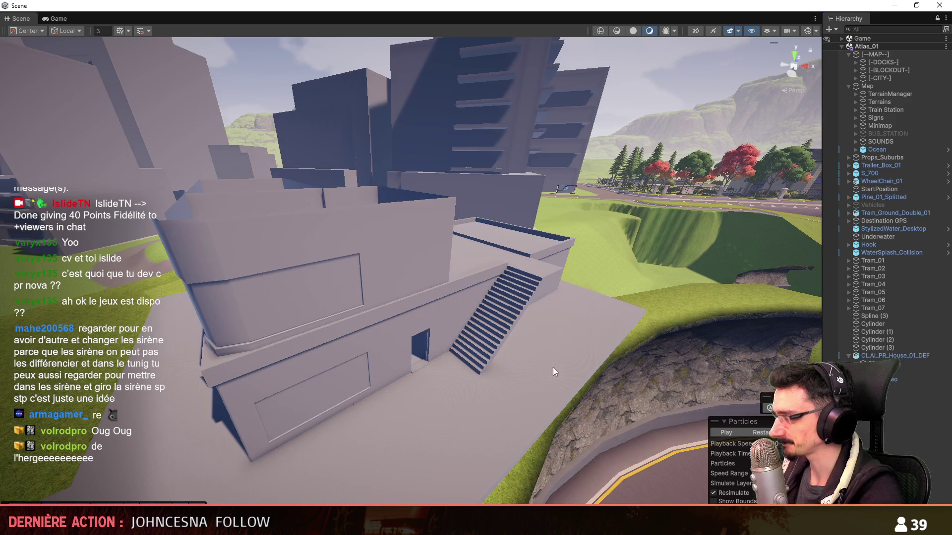
mouse_move(552, 367)
right_mouse_down()
mouse_move(493, 320)
mouse_move(432, 304)
right_mouse_up()
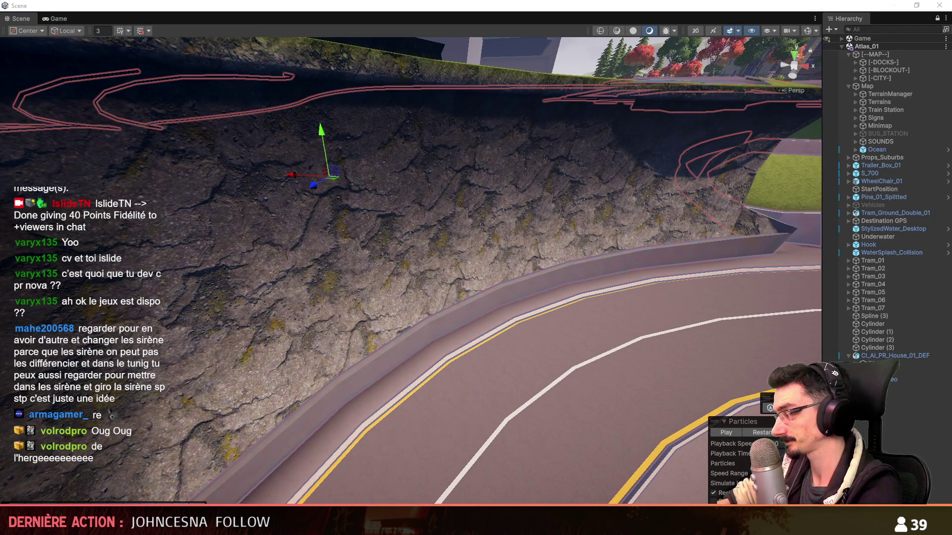
left_click(898, 371)
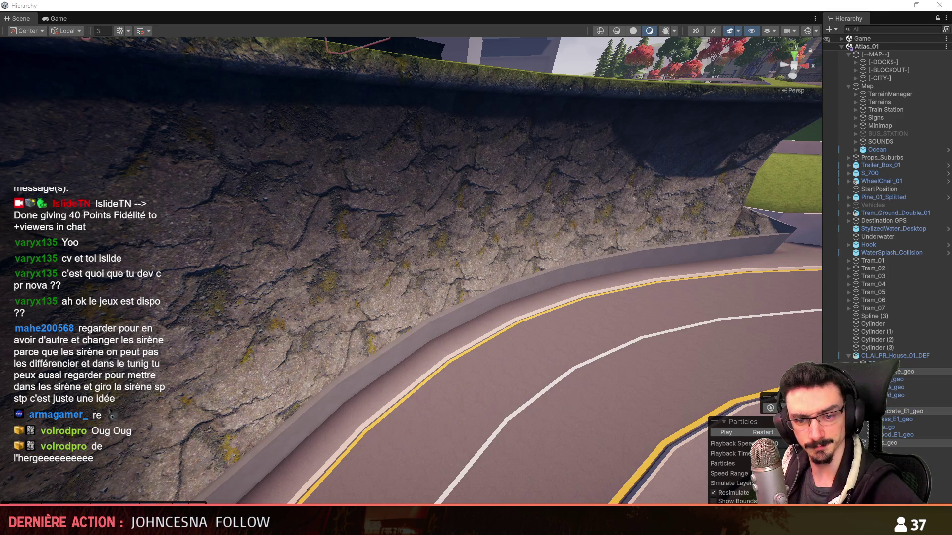
scroll(323, 262, "up", 3)
mouse_move(531, 270)
right_mouse_down()
mouse_move(115, 258)
mouse_move(139, 228)
right_mouse_up()
scroll(128, 238, "down", 3)
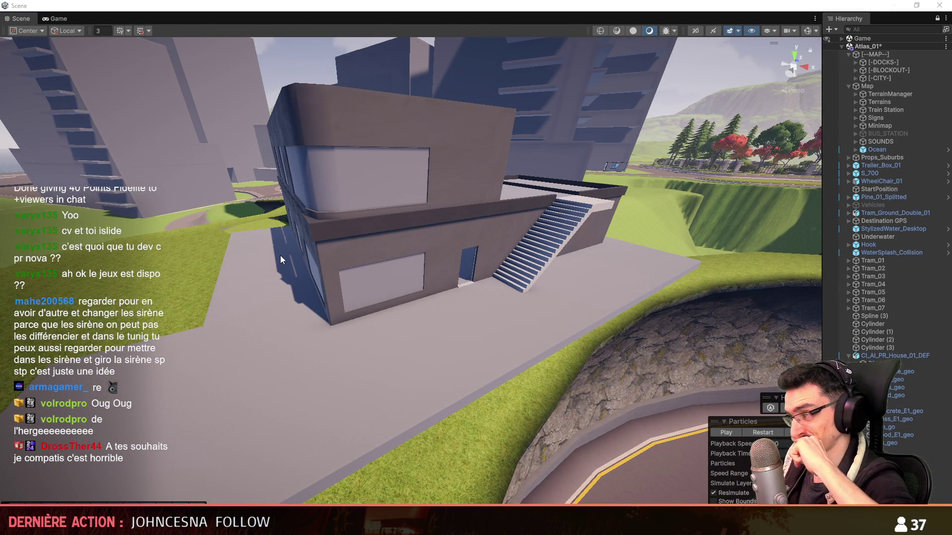
Step: Select the house's ground and upper wood floor parts, then fly the camera over the roof
left_click(893, 395)
left_click(887, 434, "ctrl")
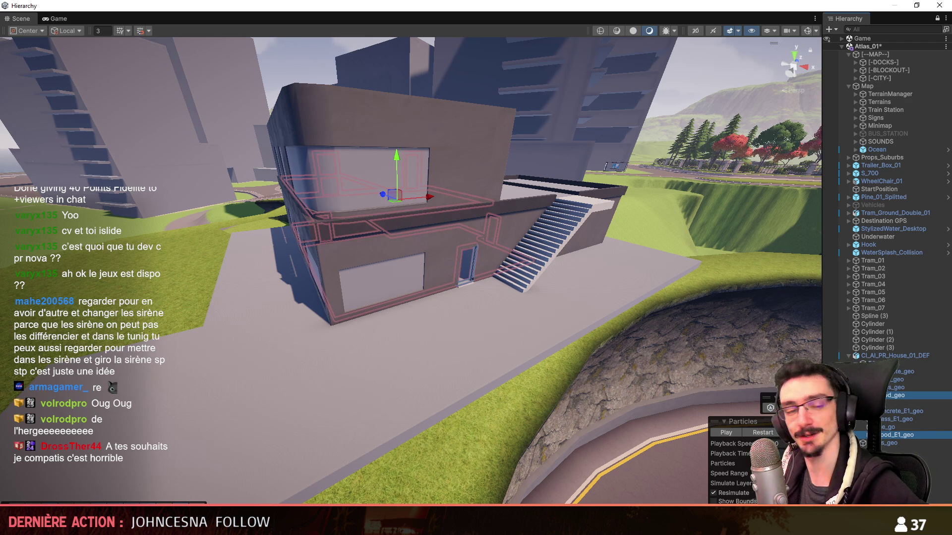
left_click(362, 243)
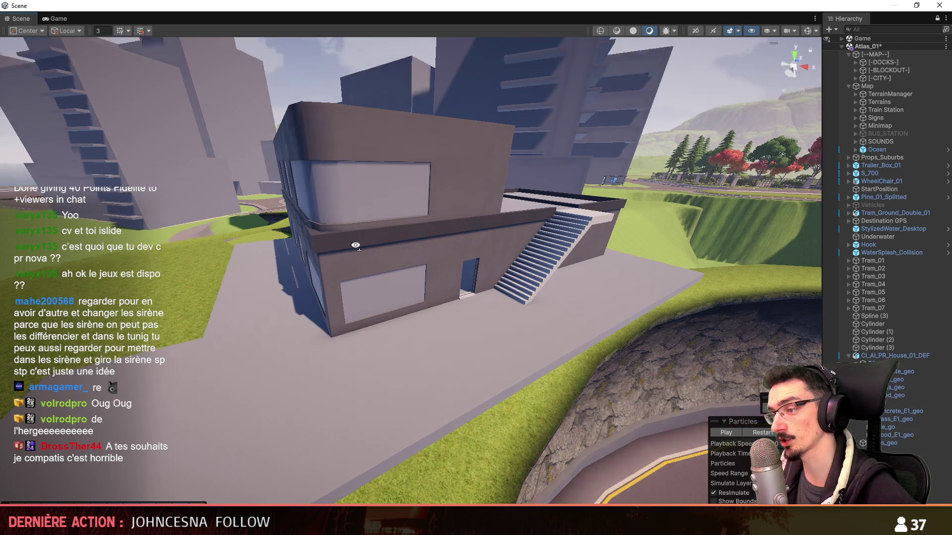
right_click_drag(377, 233, 362, 243)
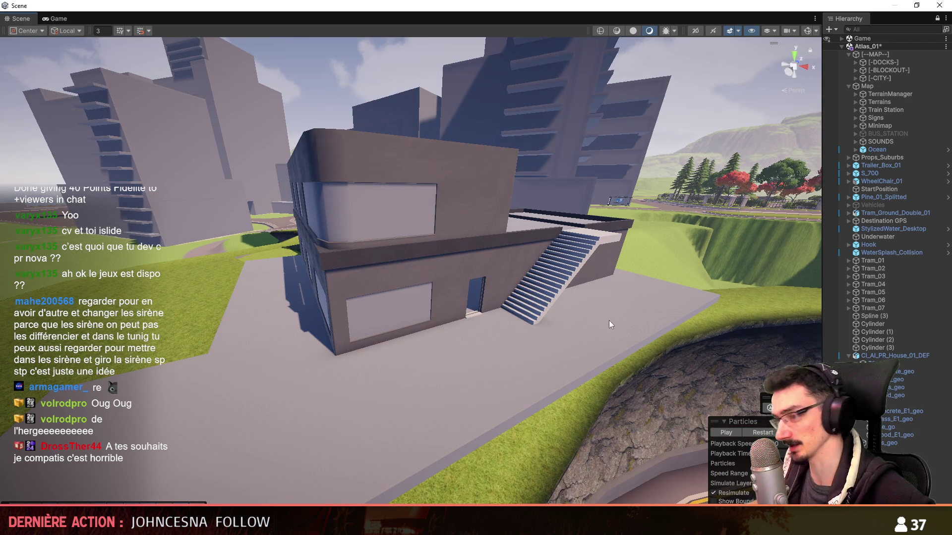
key("w")
mouse_move(611, 325)
right_mouse_down()
mouse_move(560, 331)
mouse_move(570, 321)
right_mouse_up()
scroll(586, 328, "down", 3)
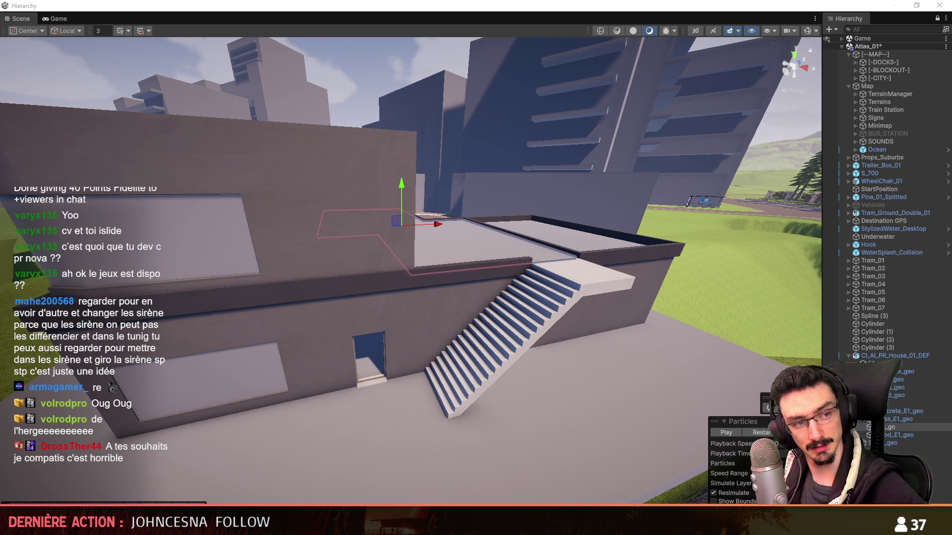
left_click(404, 270)
right_click_drag(404, 270, 329, 266)
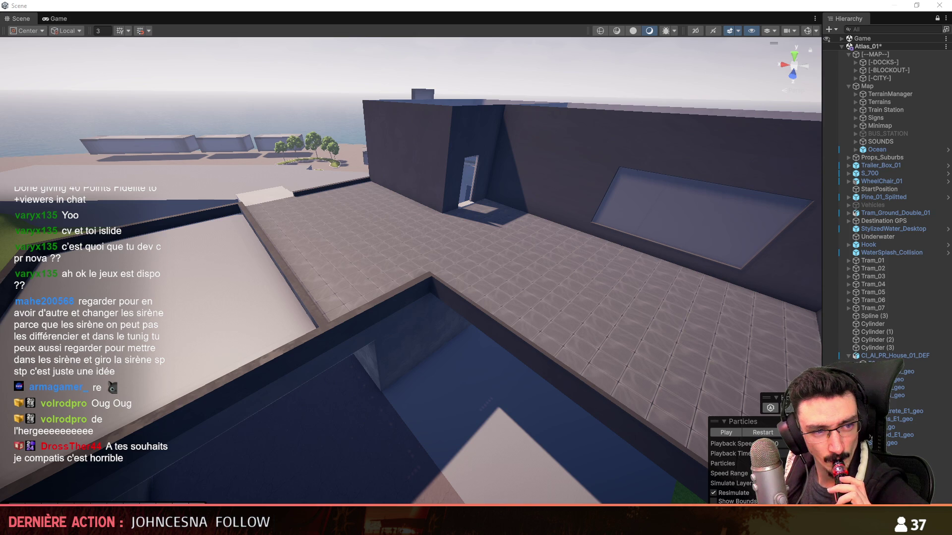
left_click_drag(0, 253, 195, 251)
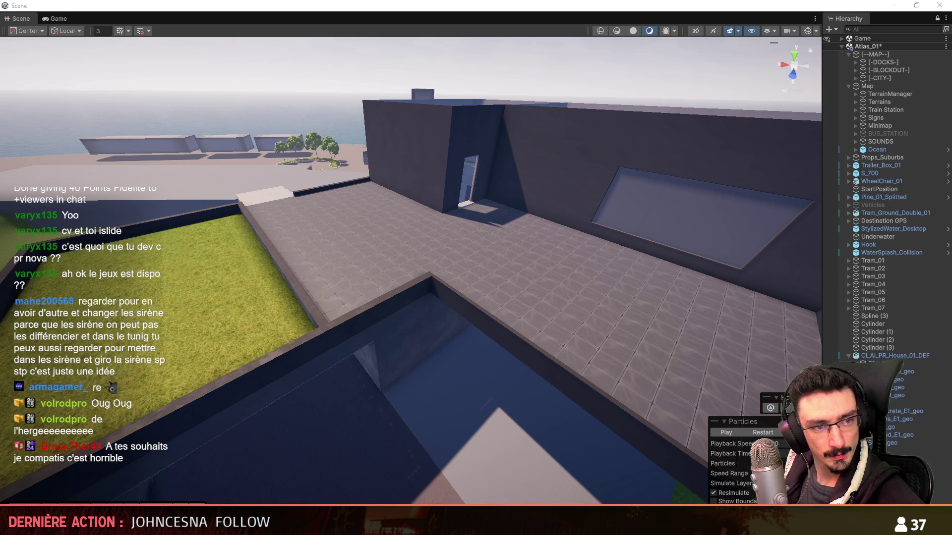
Step: Inspect the house's window and child parts, then pull back to frame the whole house
left_click(897, 381)
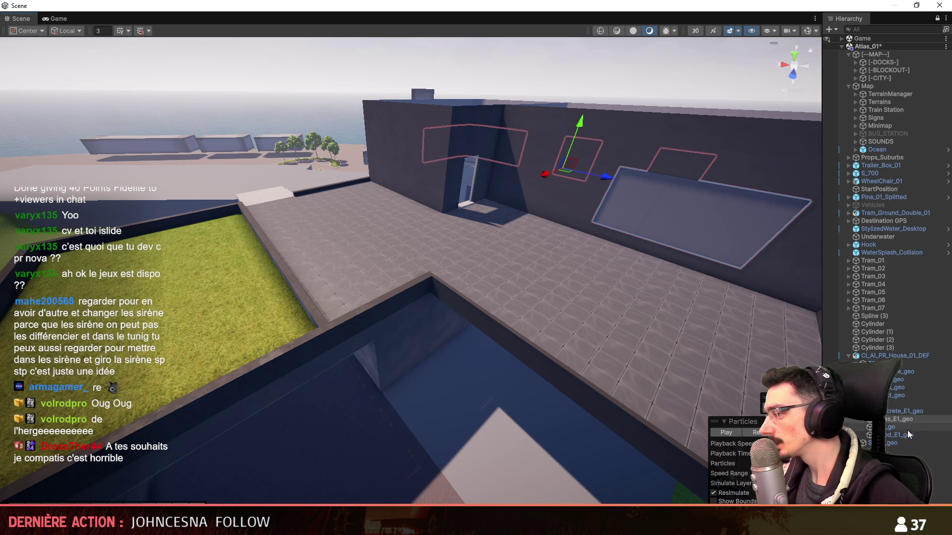
left_click(438, 298)
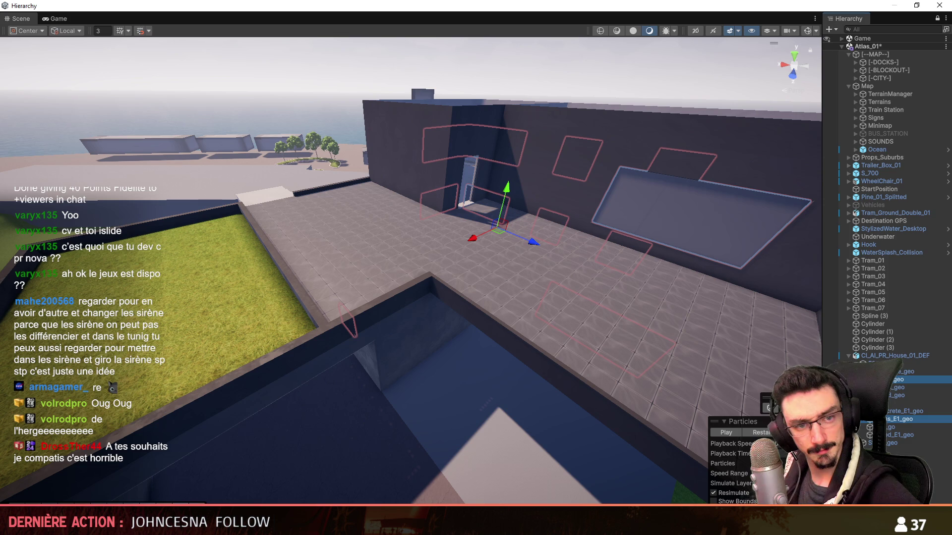
right_click_drag(439, 298, 509, 299)
scroll(476, 297, "up", 3)
left_click(903, 440)
left_click(898, 396, "shift")
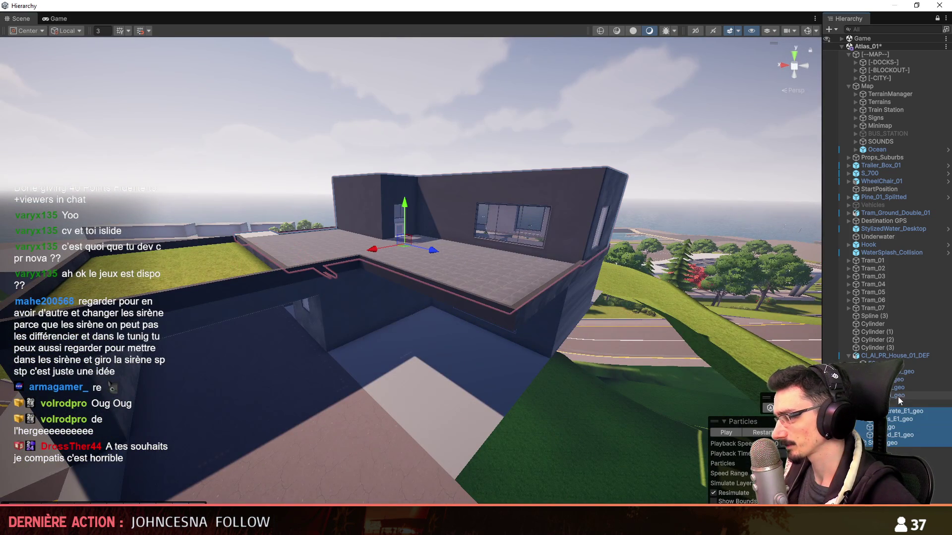
key("alt+Tab")
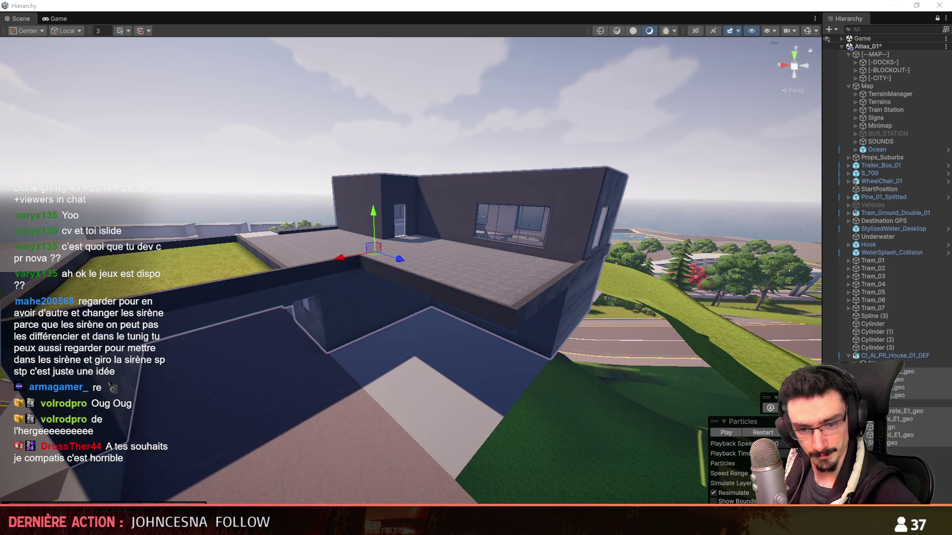
scroll(506, 281, "up", 3)
right_click_drag(538, 263, 471, 296)
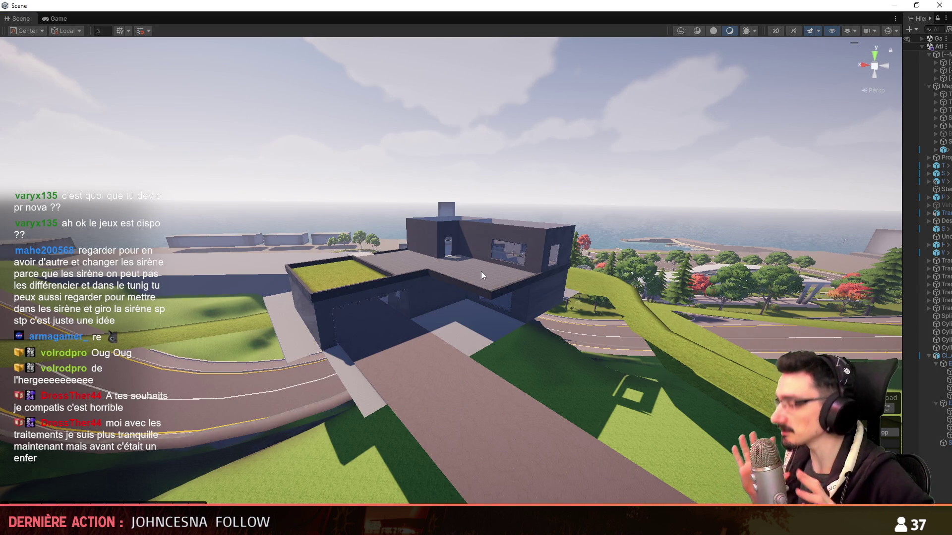
Step: Enter Play mode, join the Citizen RP server, and get into the gendarmerie car
key("ctrl+2")
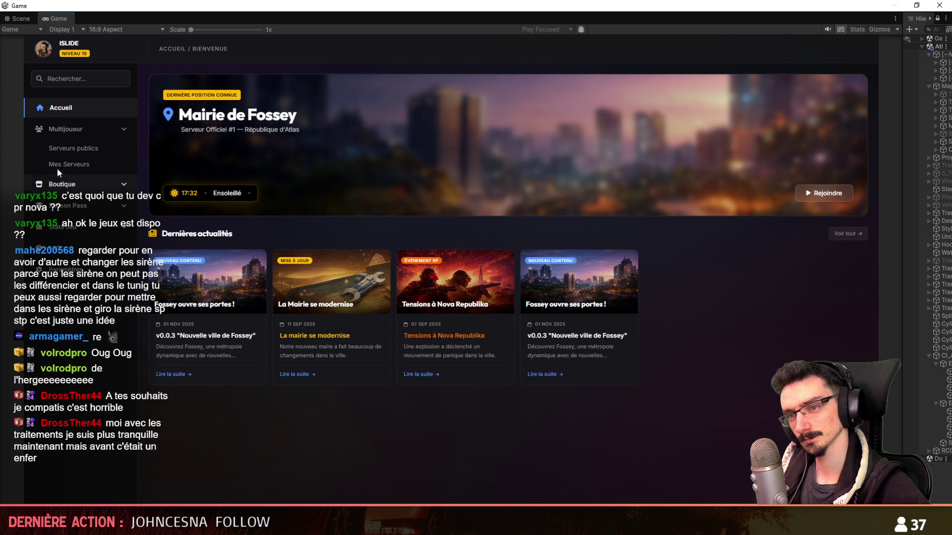
left_click(86, 164)
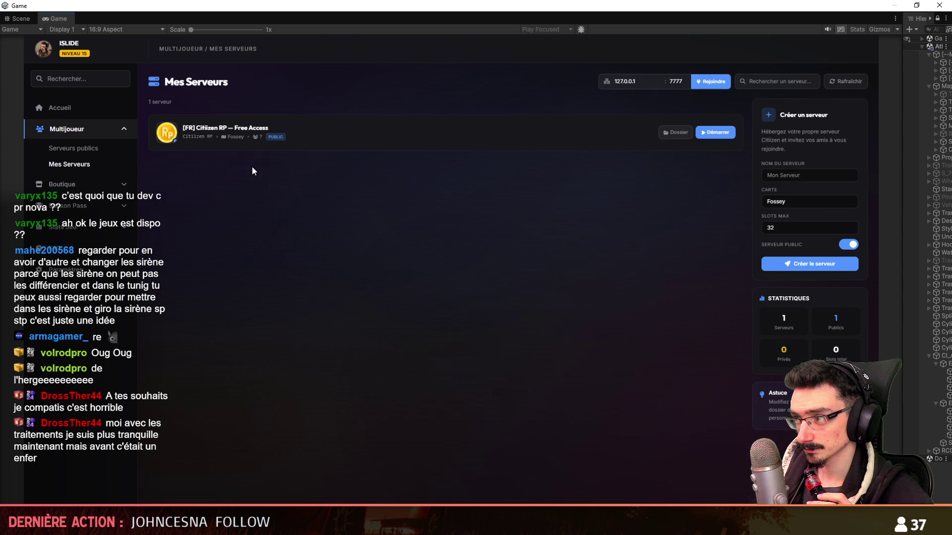
left_click(716, 132)
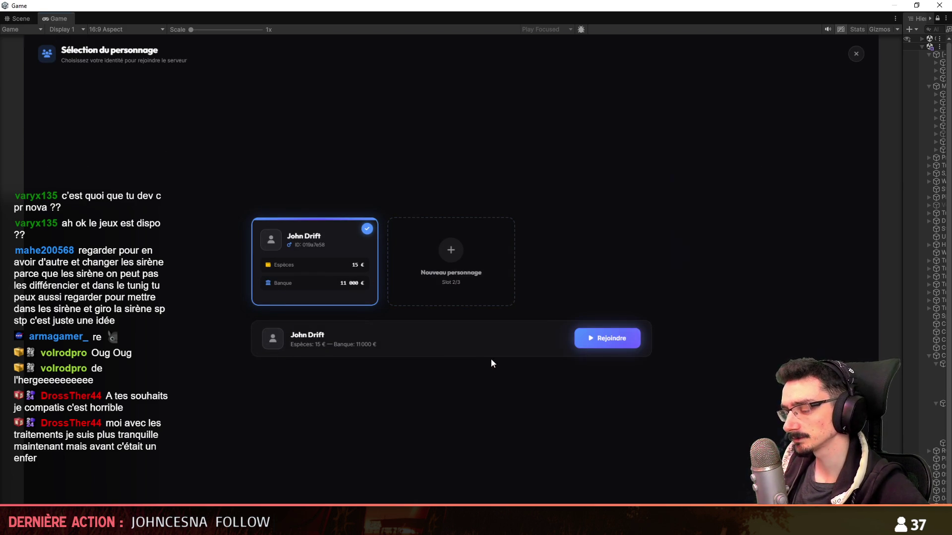
key("w")
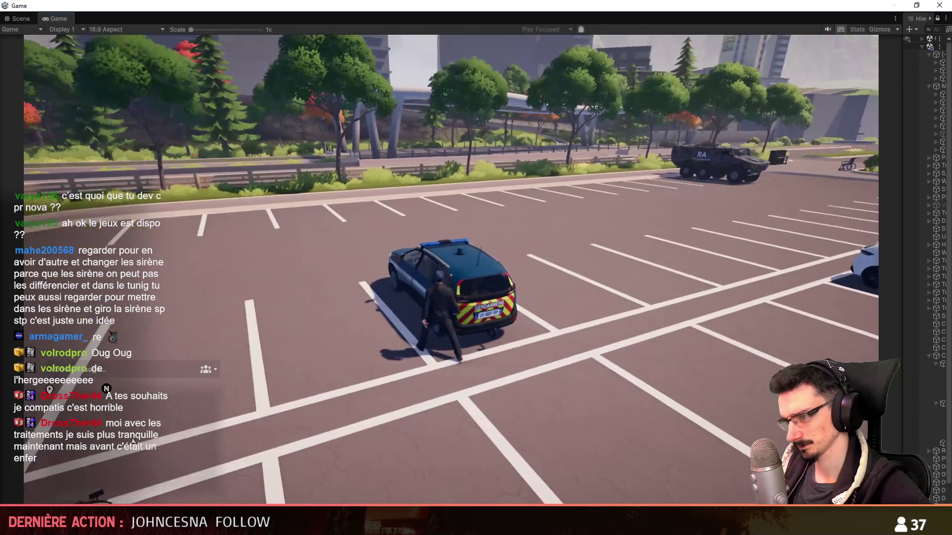
key("w")
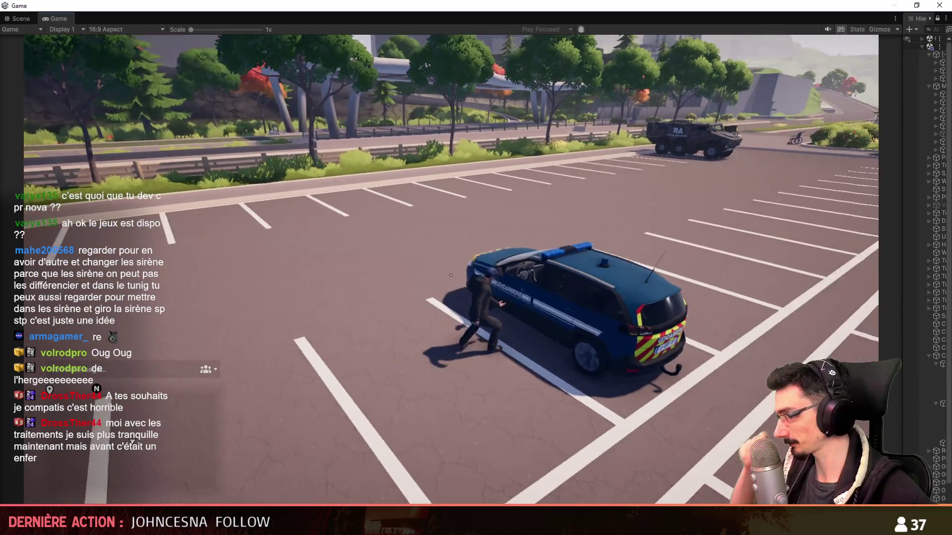
key("e")
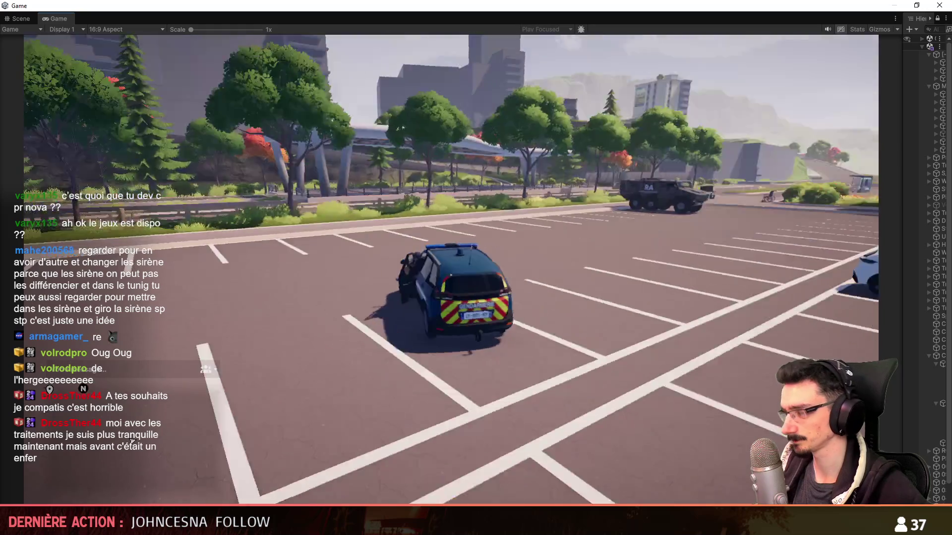
Step: Drive through the junction, past the crosswalk and roundabout, and through the hairpin bend
key("w")
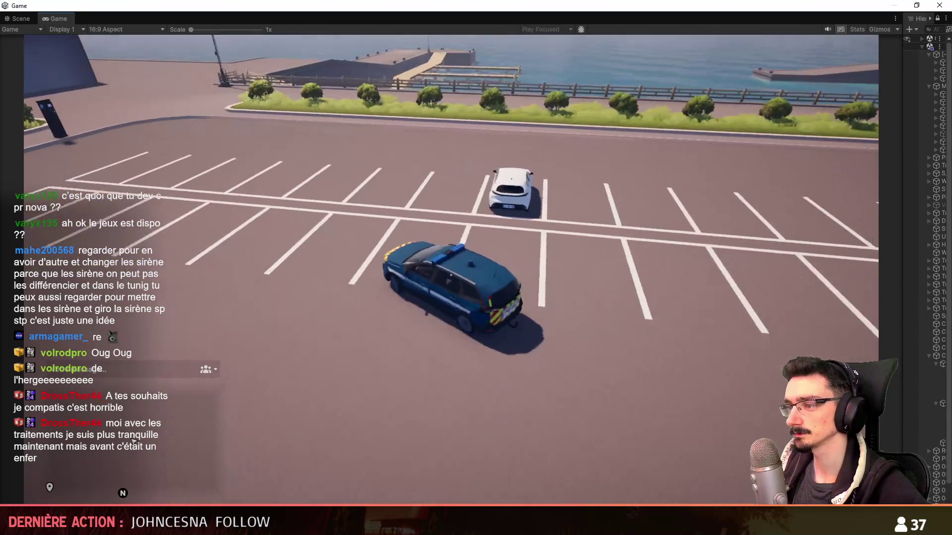
key("w")
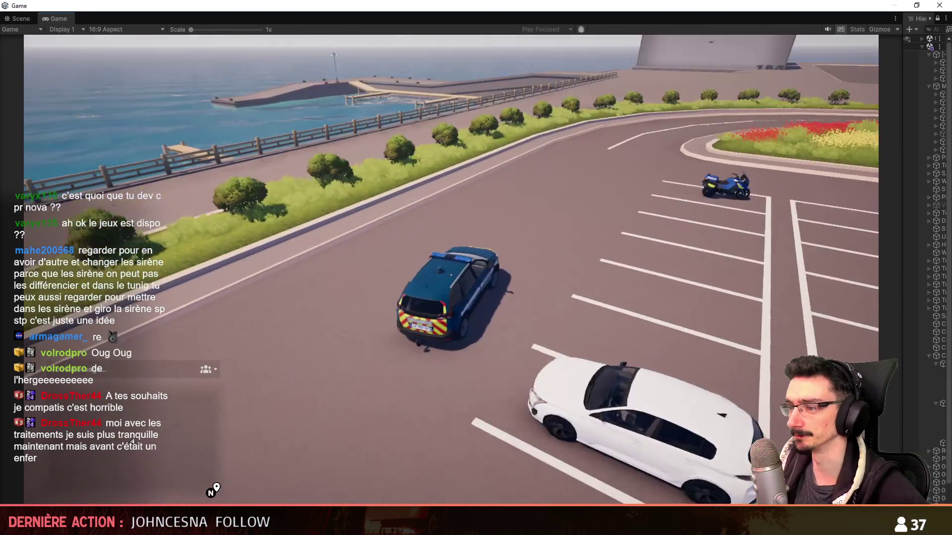
key("w")
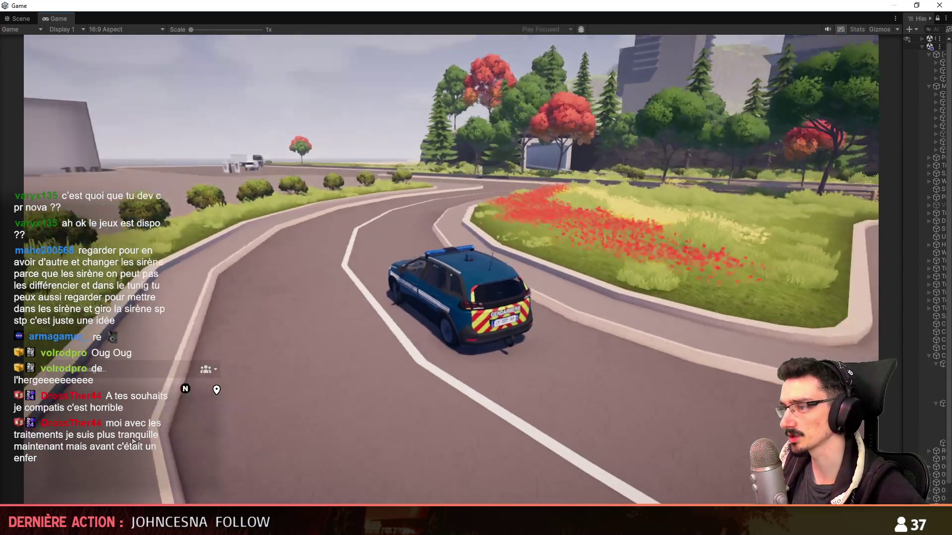
key("d")
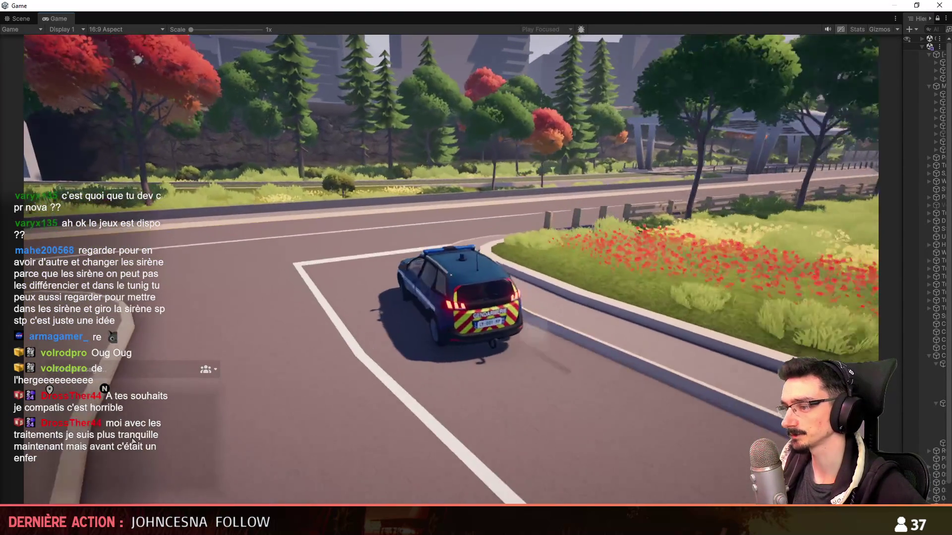
key("w")
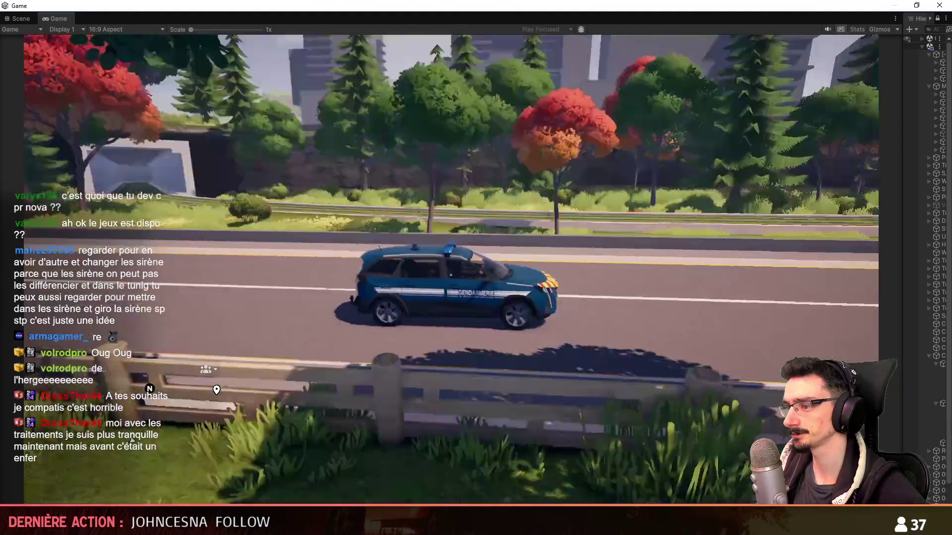
key("w")
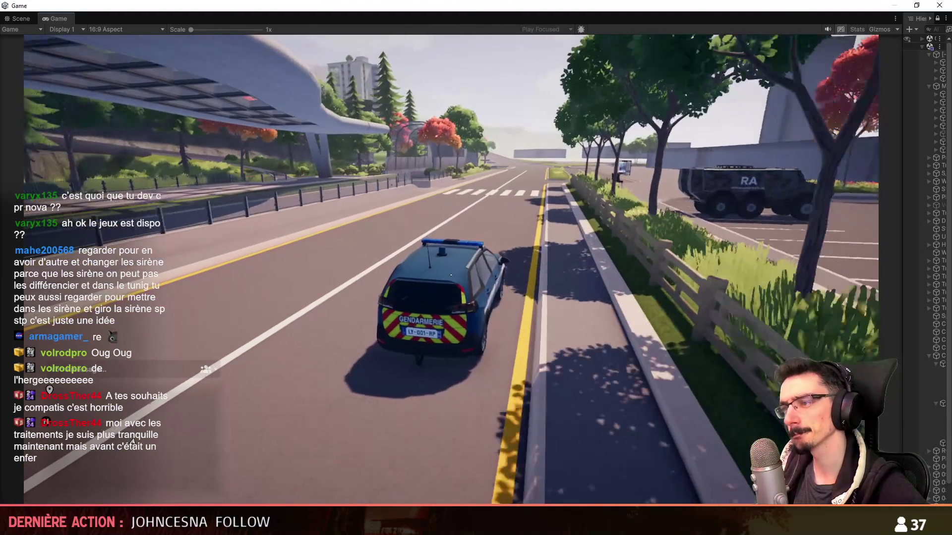
key("a")
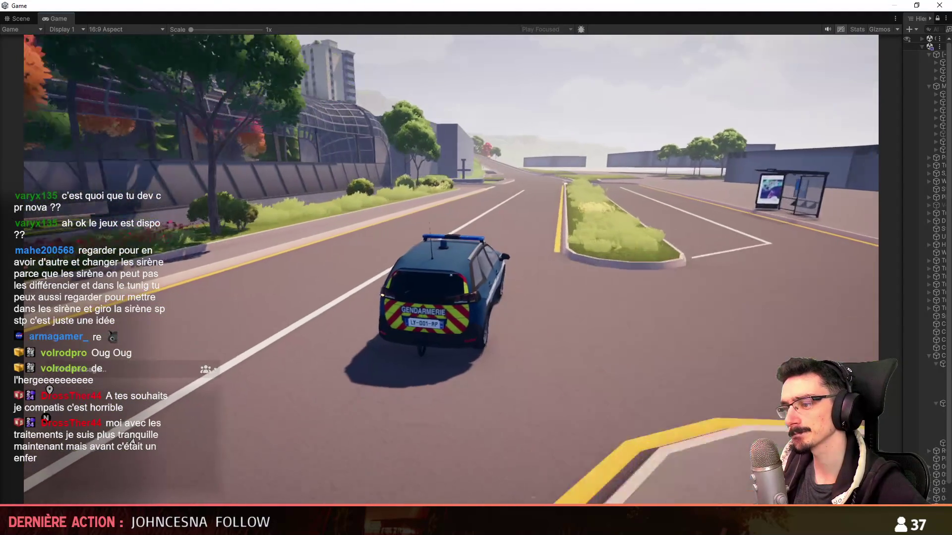
key("w")
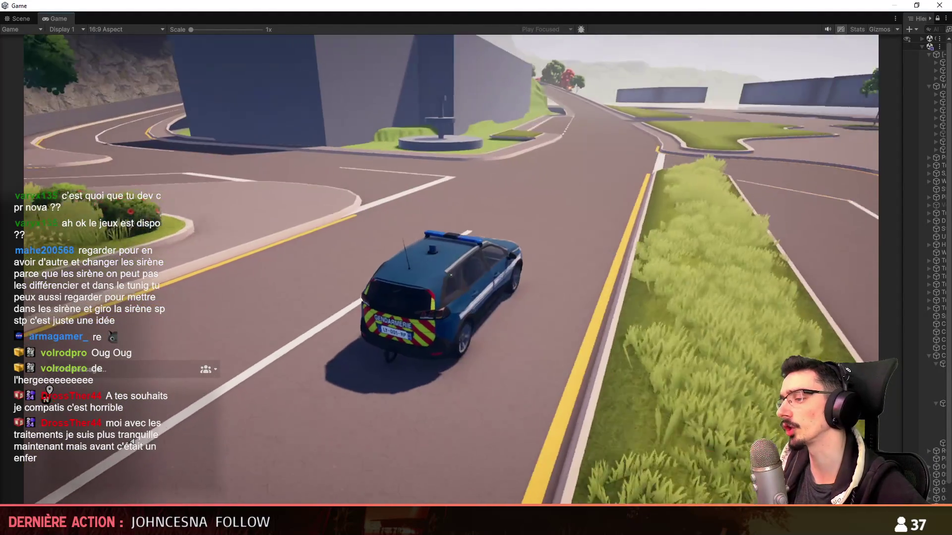
key("a")
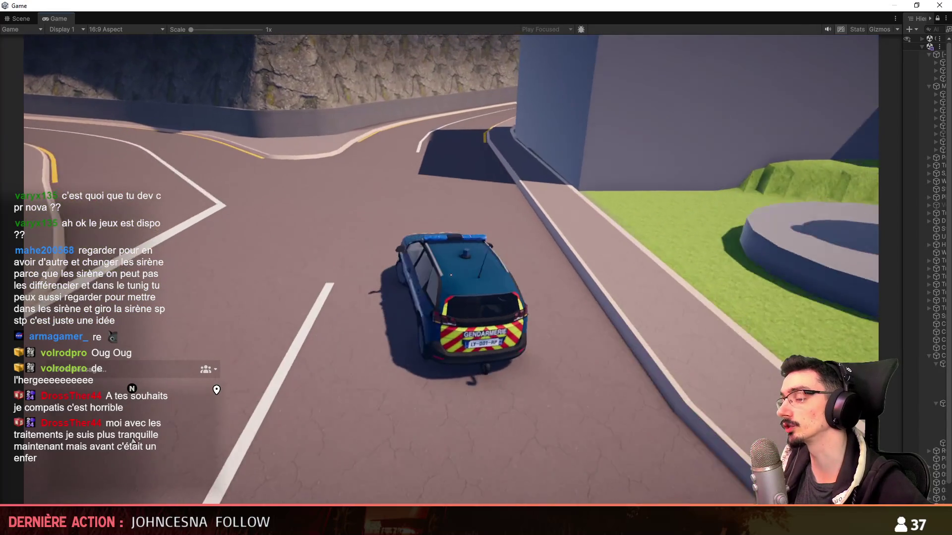
key("w")
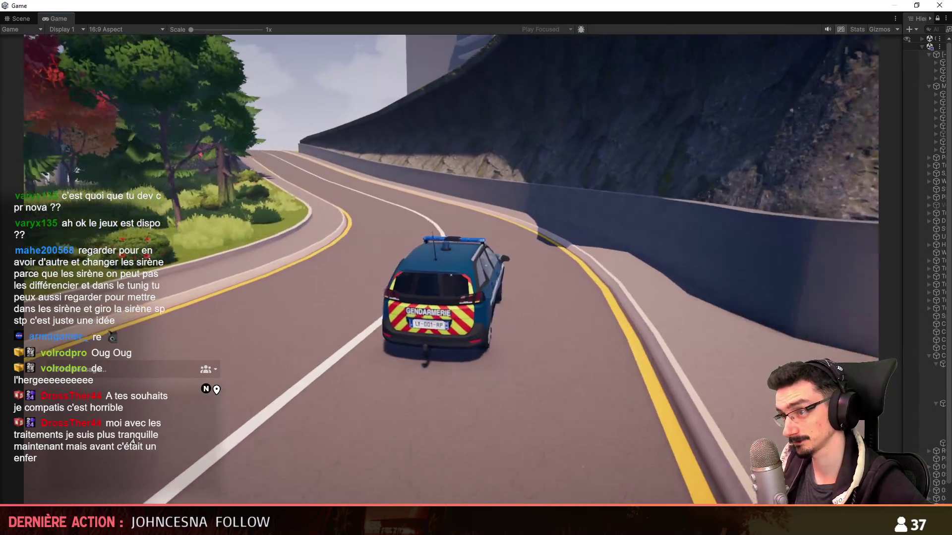
key("a")
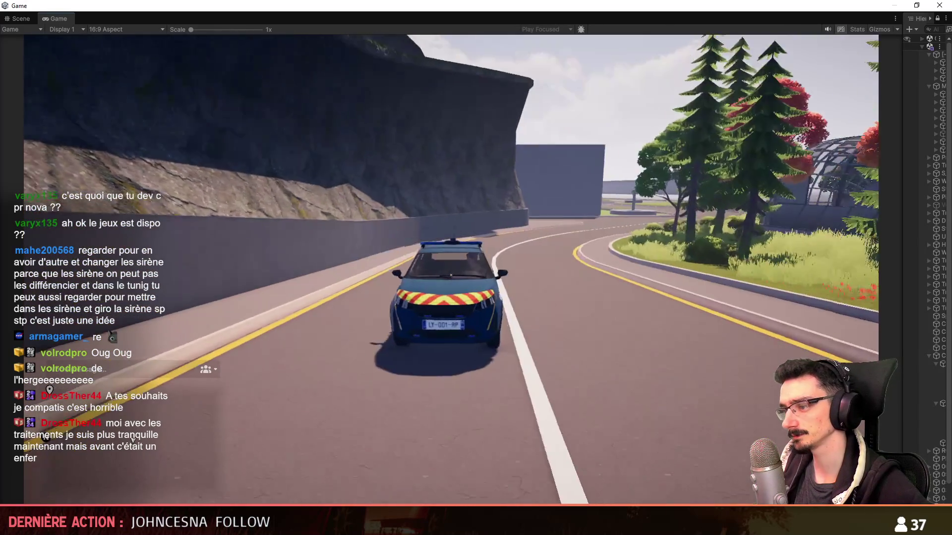
key("w")
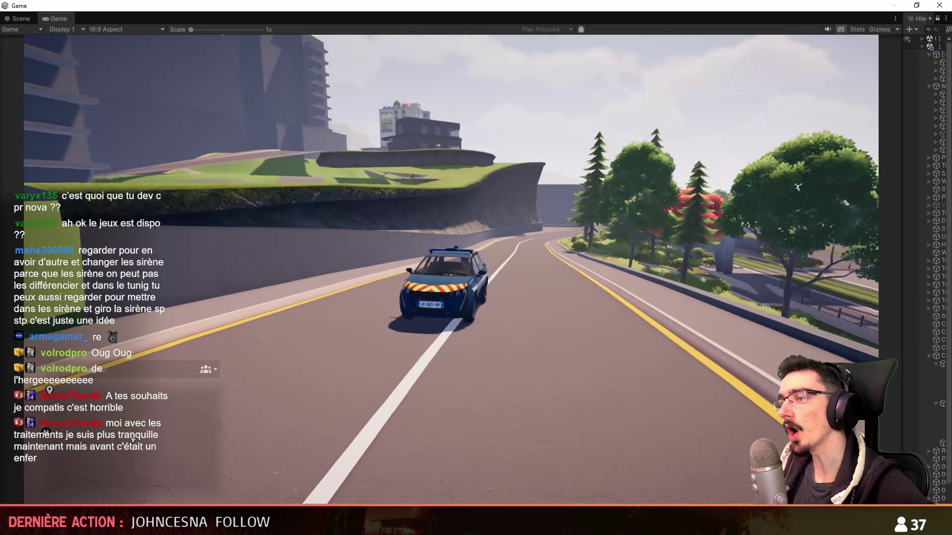
key("w")
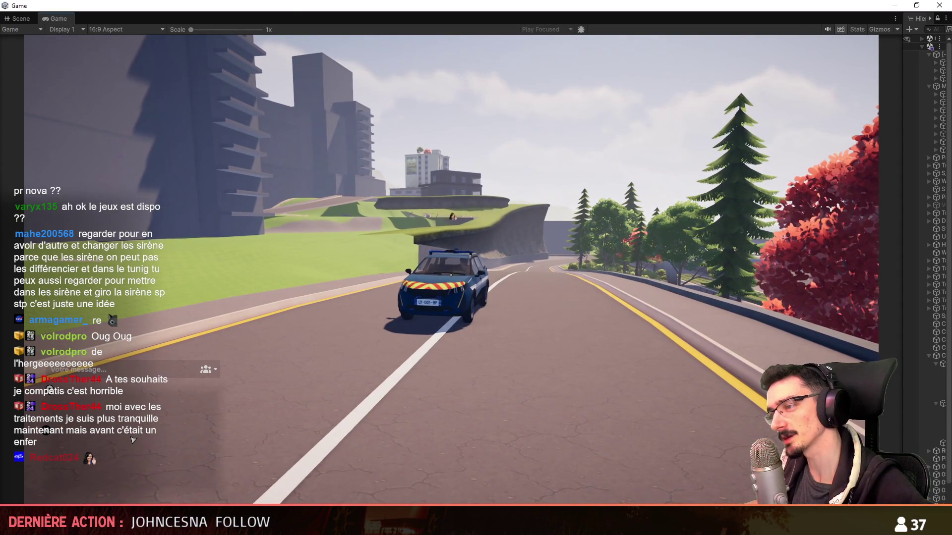
Step: Follow the cliffside road up the winding hill and turn into the house's driveway
key("w")
key("w")
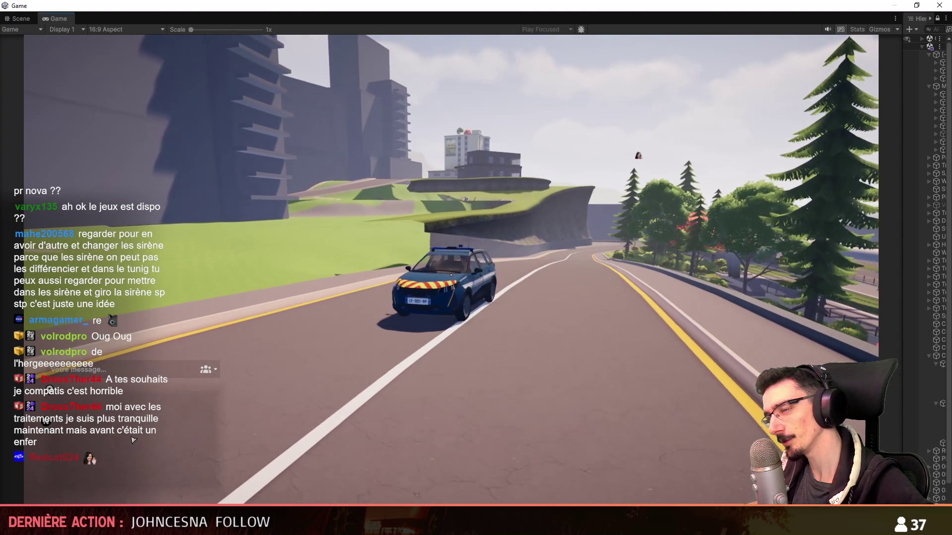
key("w")
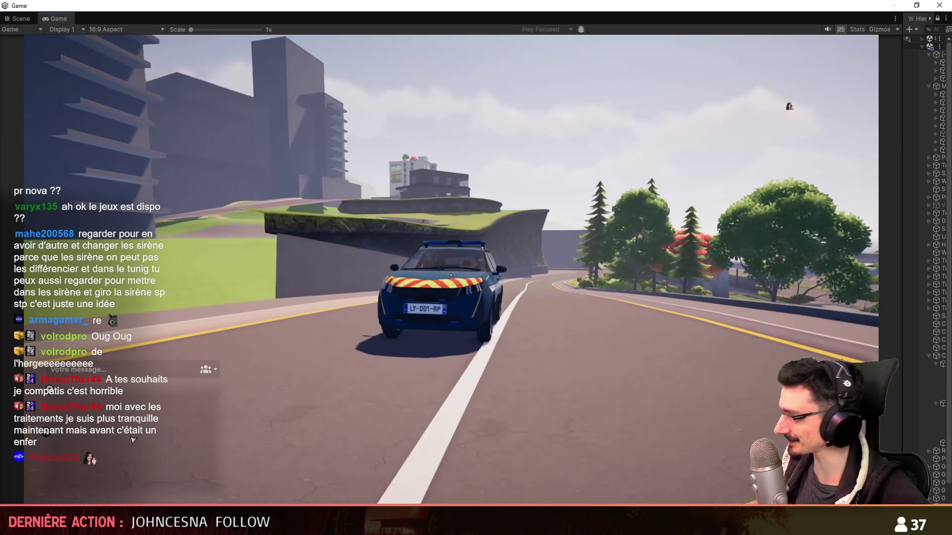
key("w")
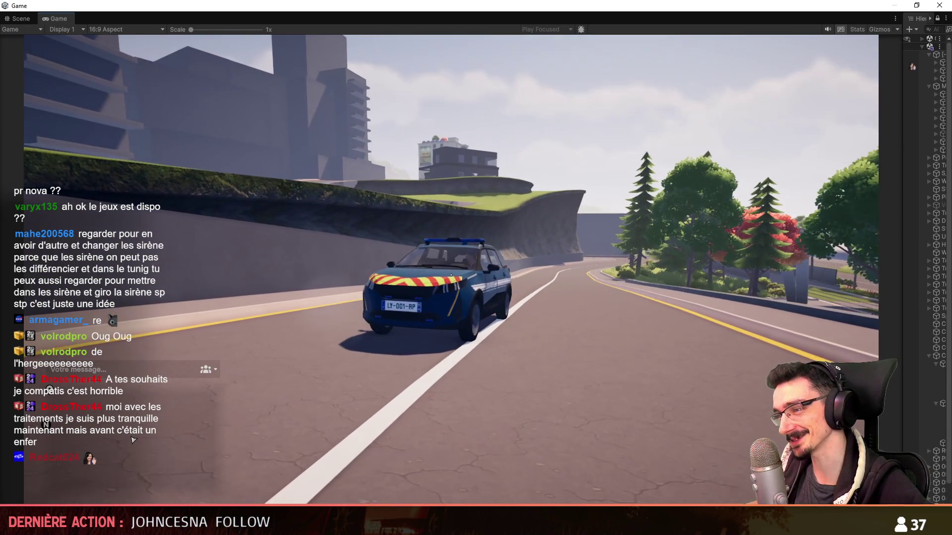
key("w")
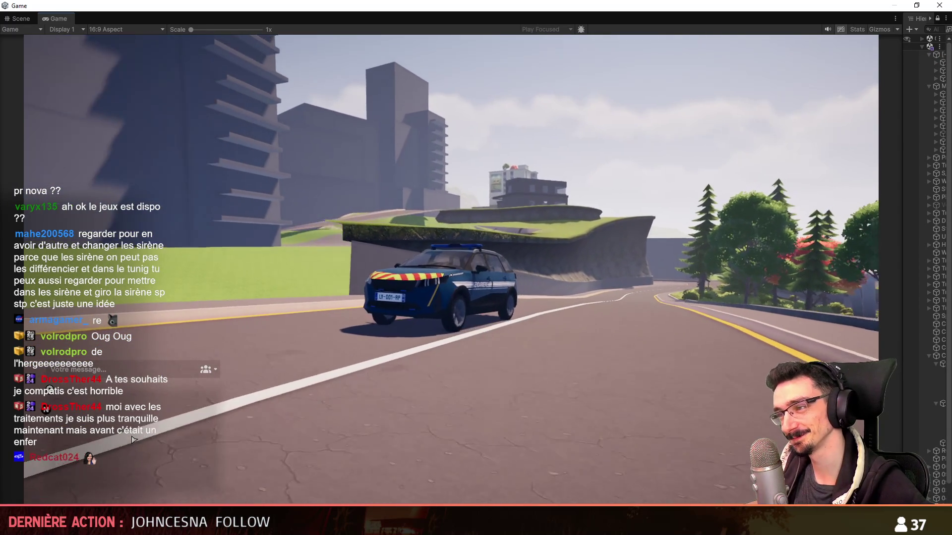
key("w")
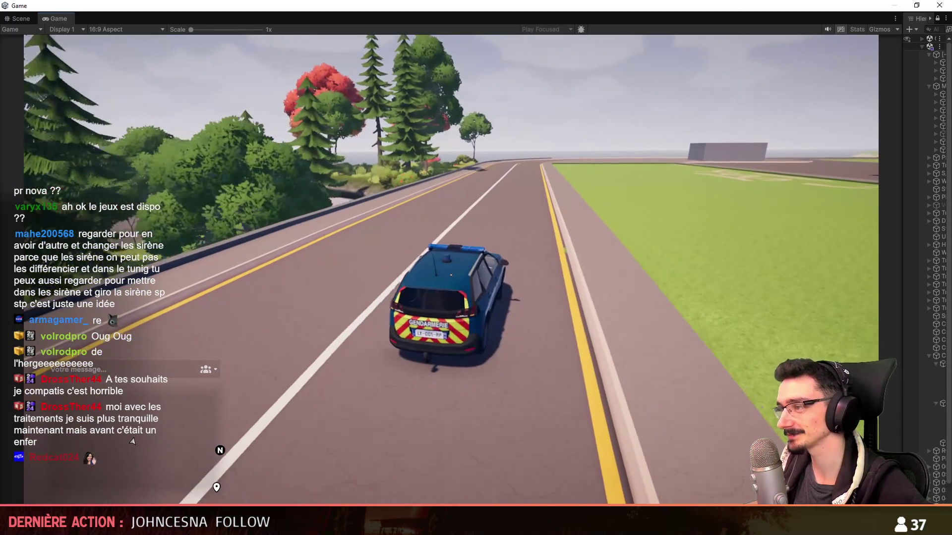
key("w")
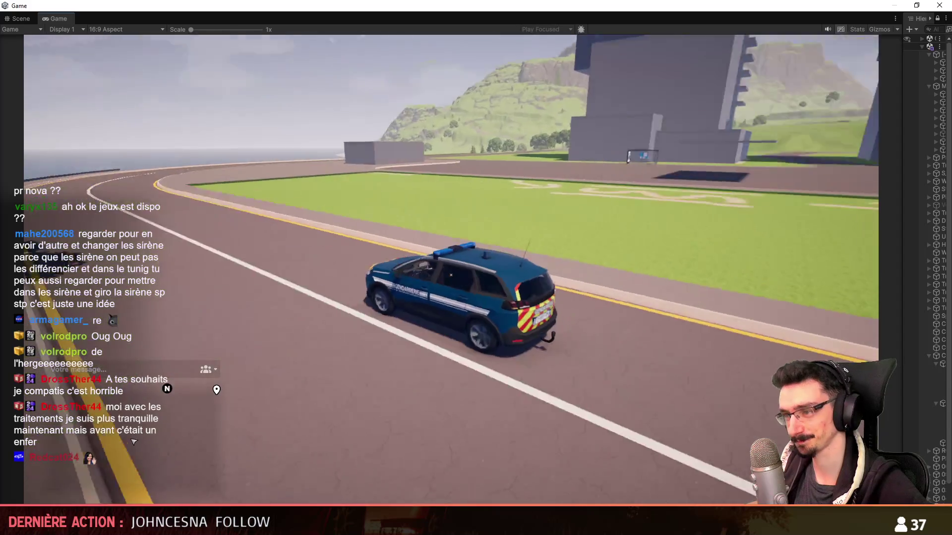
key("w")
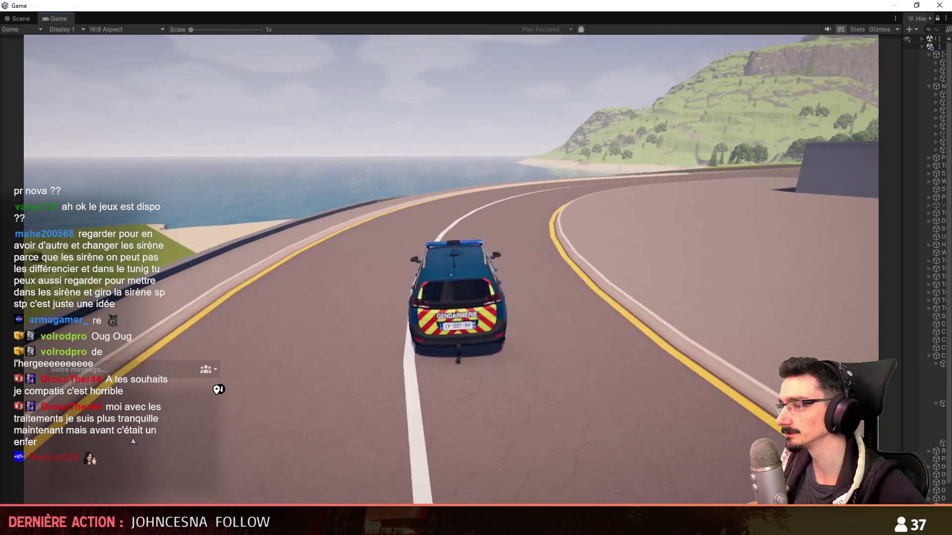
key("w")
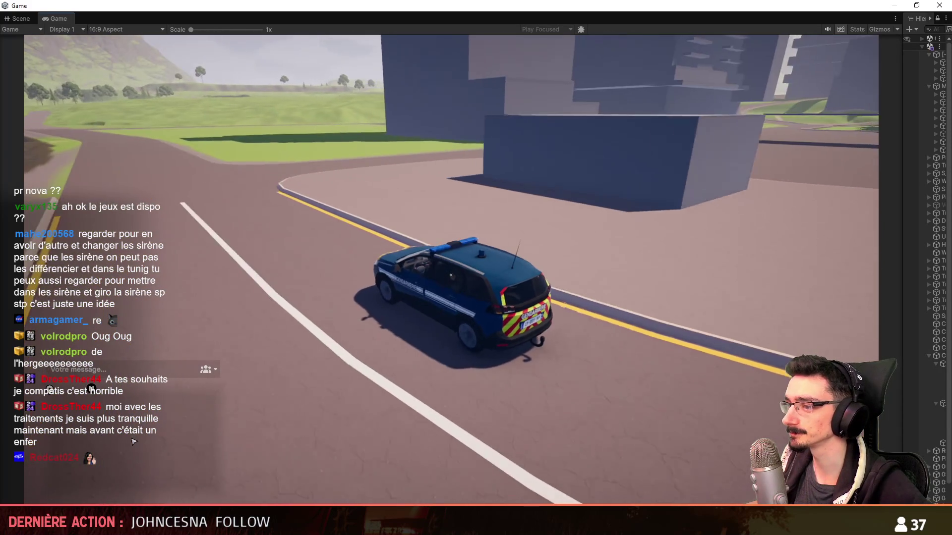
key("w")
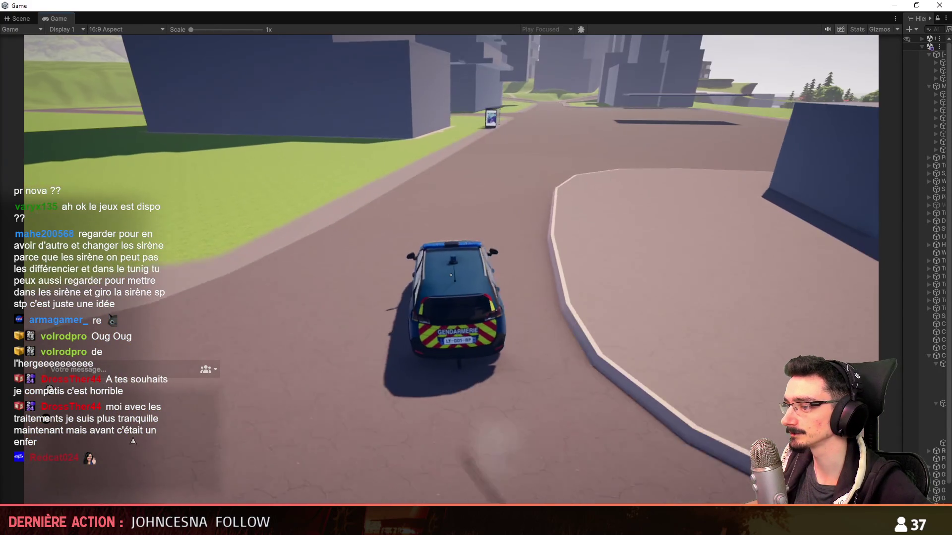
key("w")
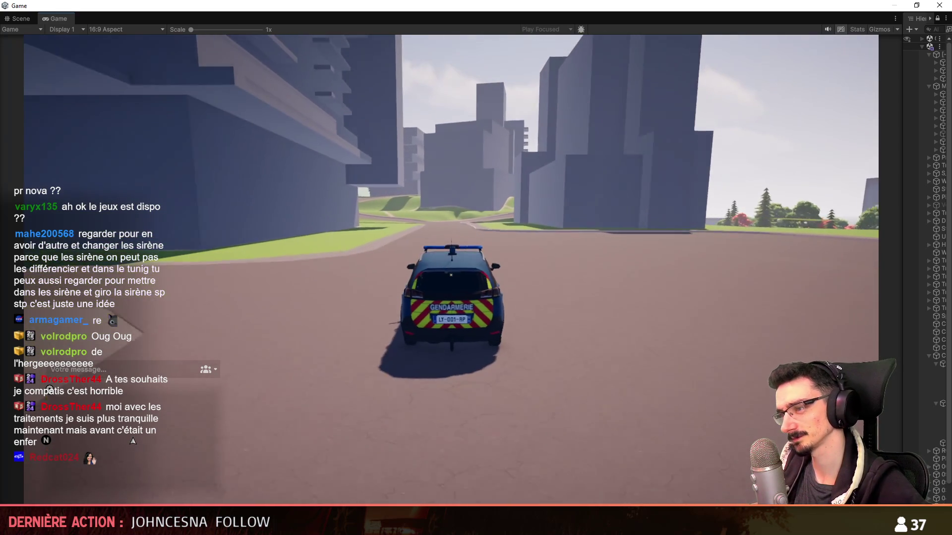
key("w")
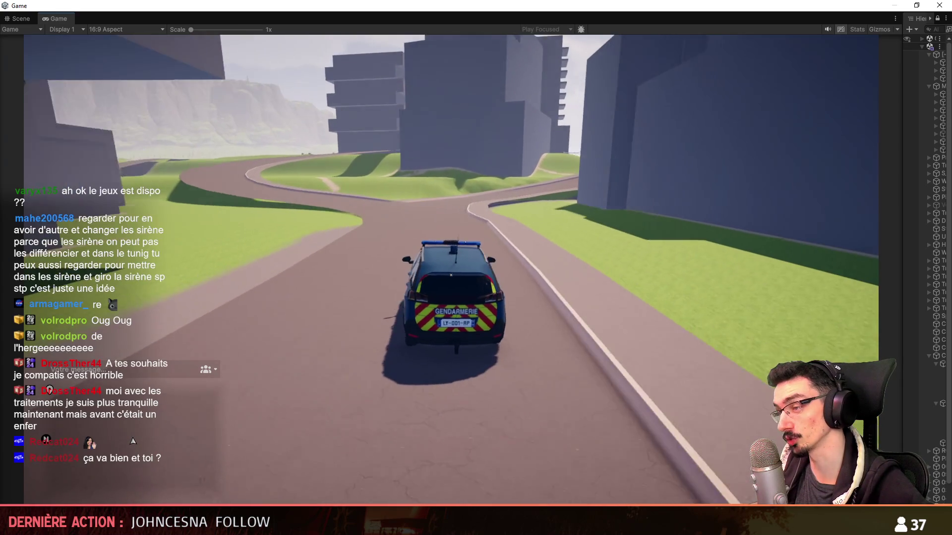
key("w")
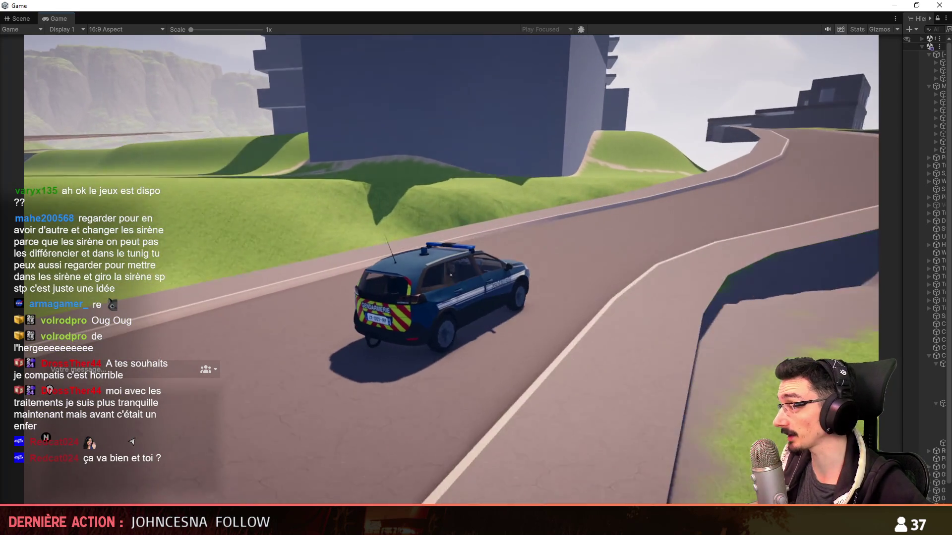
key("w")
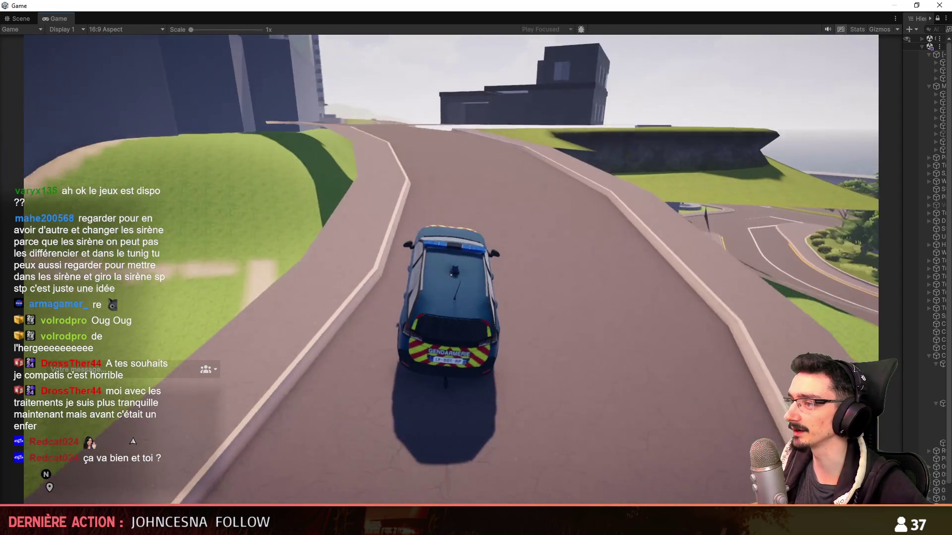
key("a")
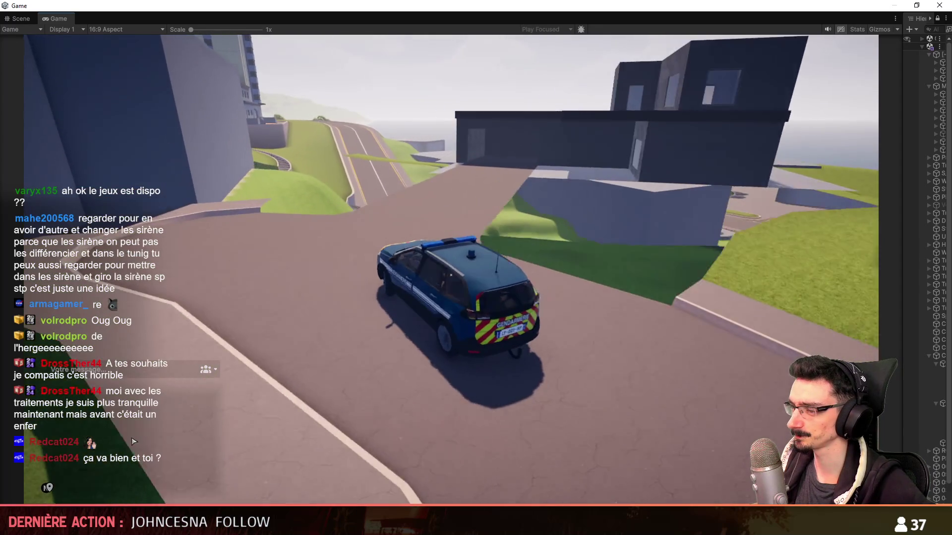
key("d")
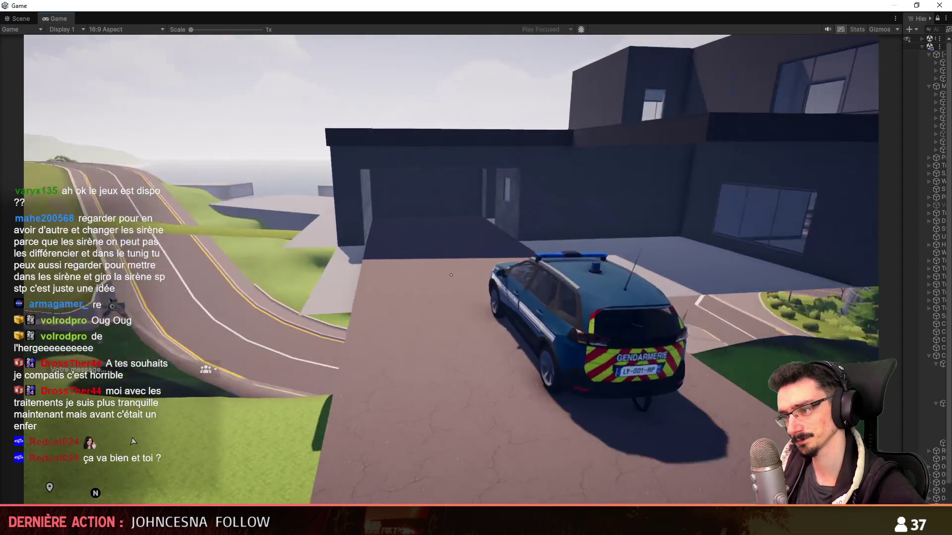
Step: Exit the car and walk through the house's ground-floor rooms into the courtyard
key("f")
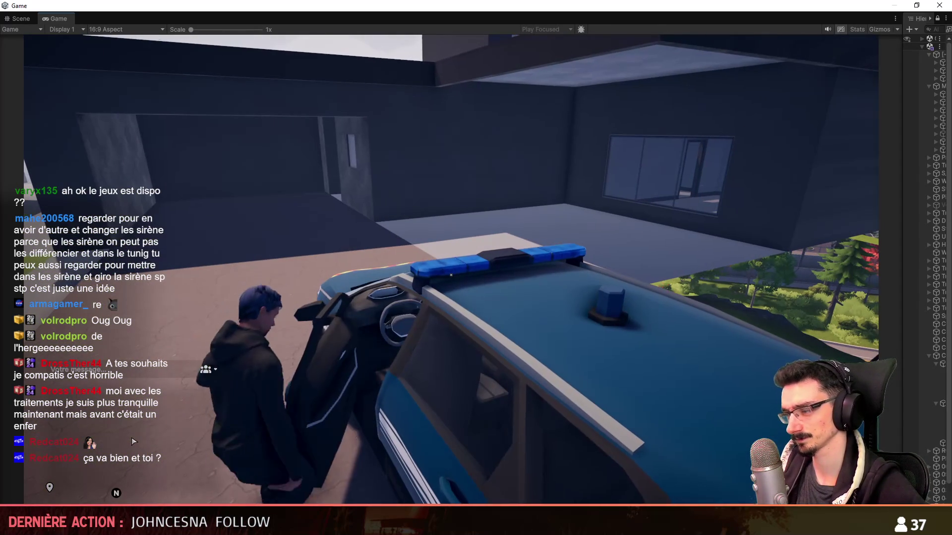
key("w")
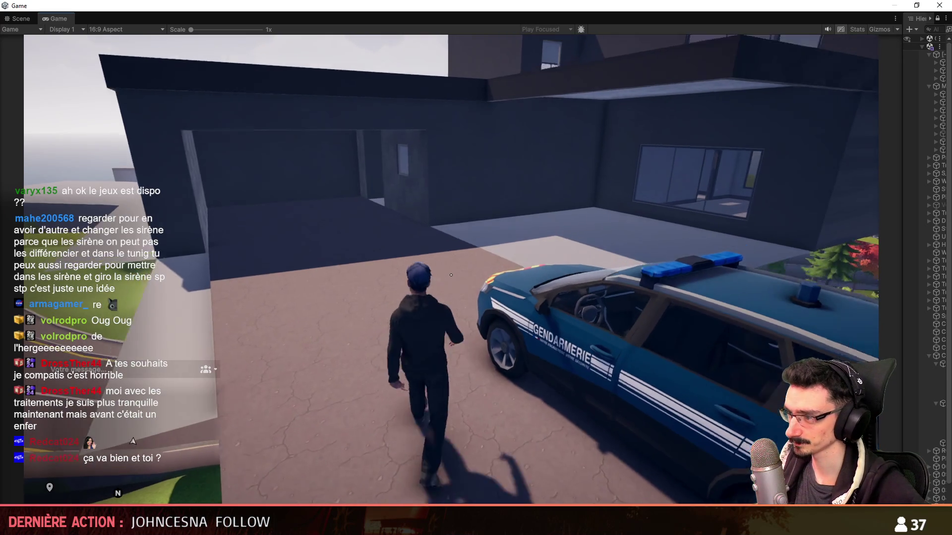
key("w")
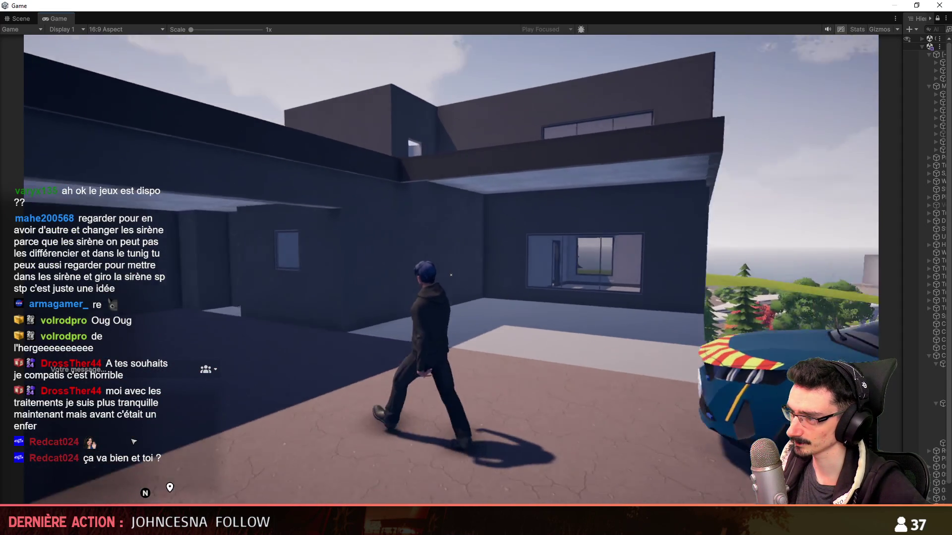
key("w")
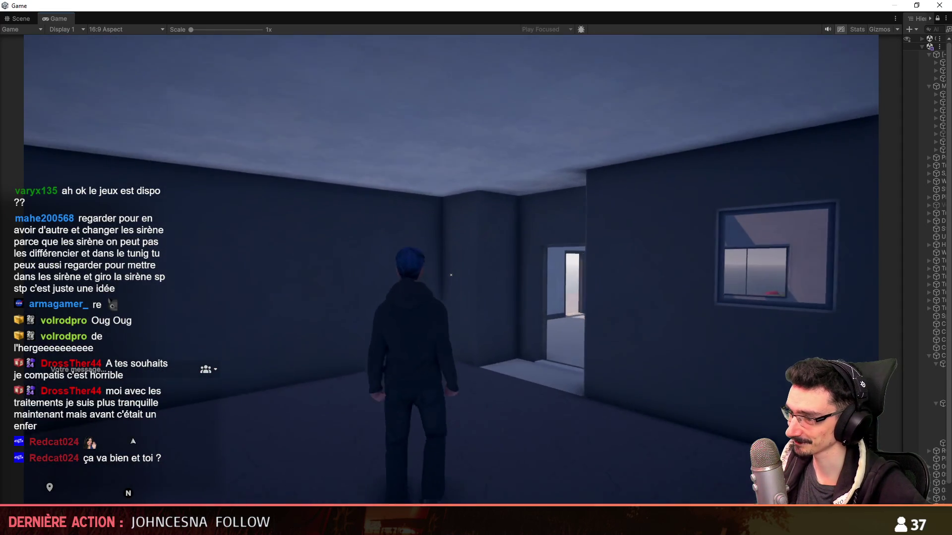
key("w")
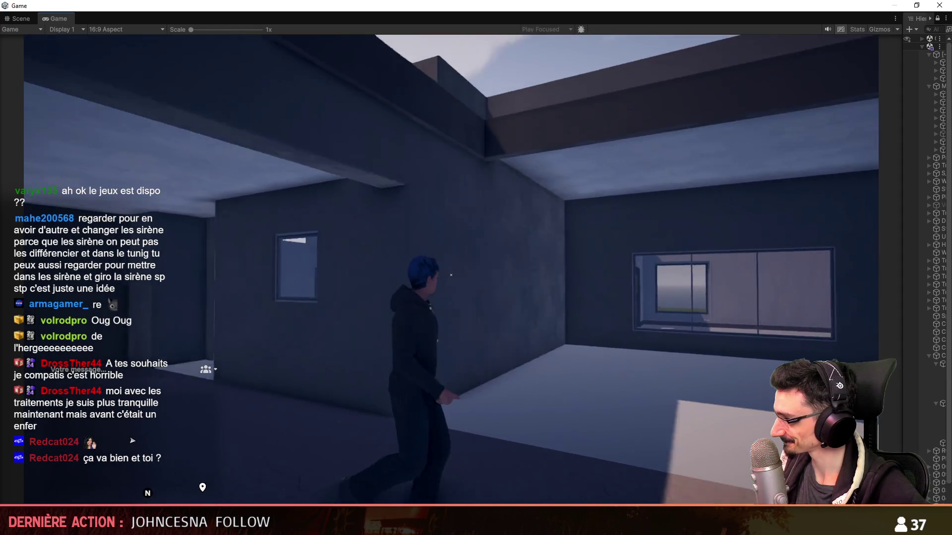
key("w")
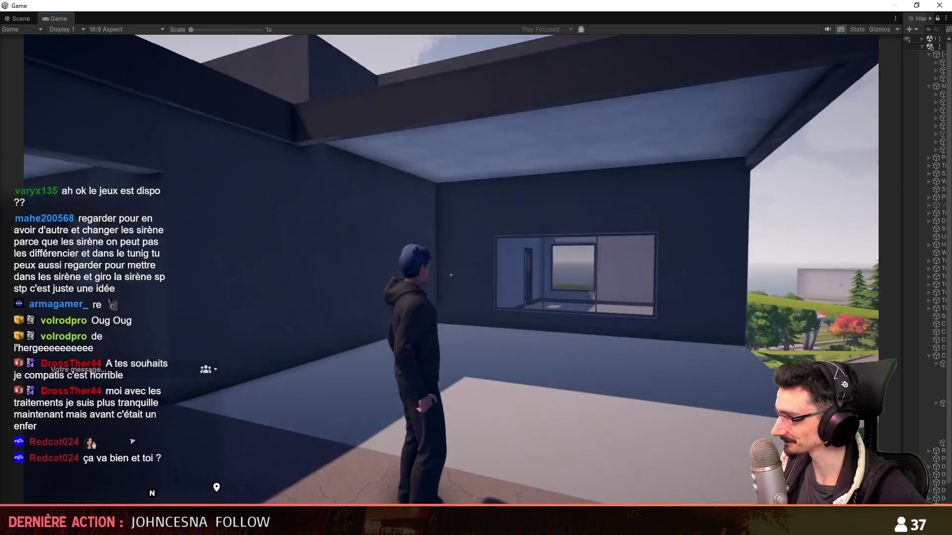
key("w")
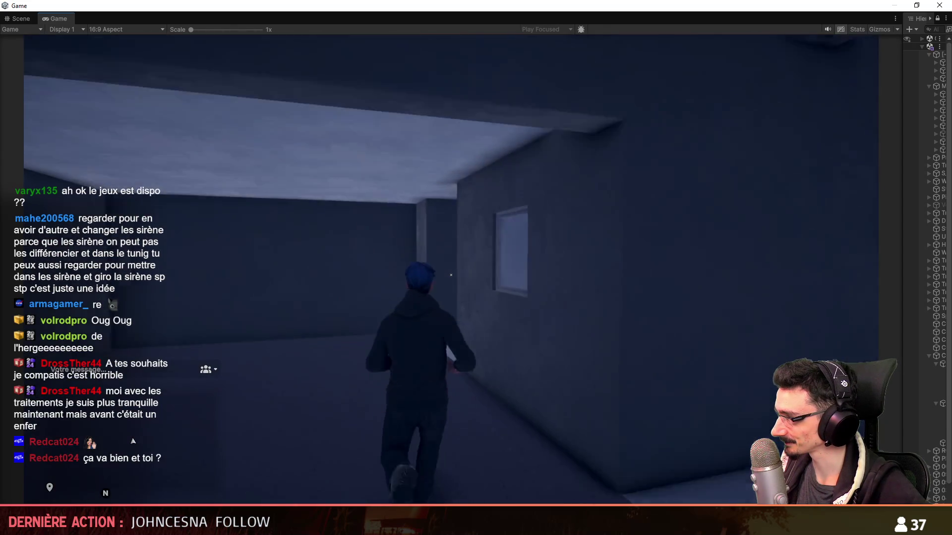
key("w")
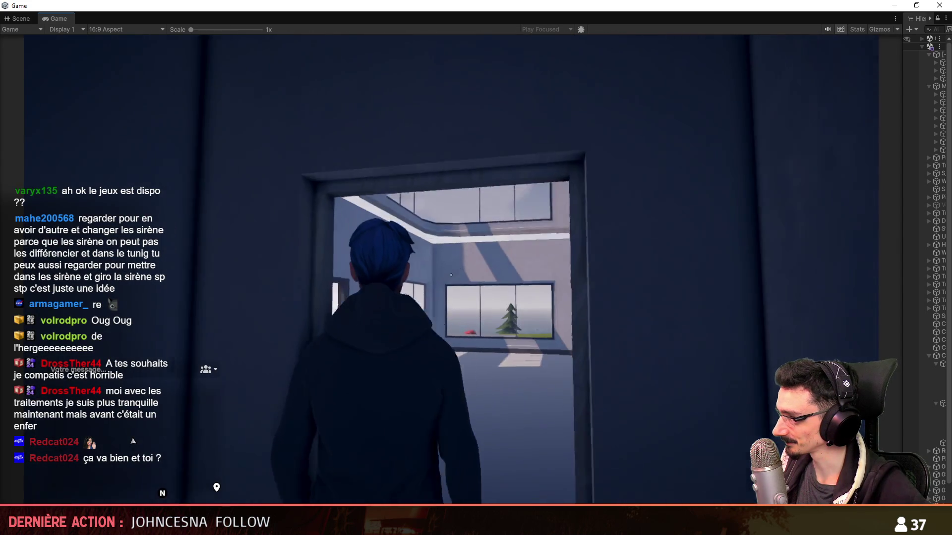
Step: Cross the courtyard into the wide-windowed room and head toward its far doorway
key("w")
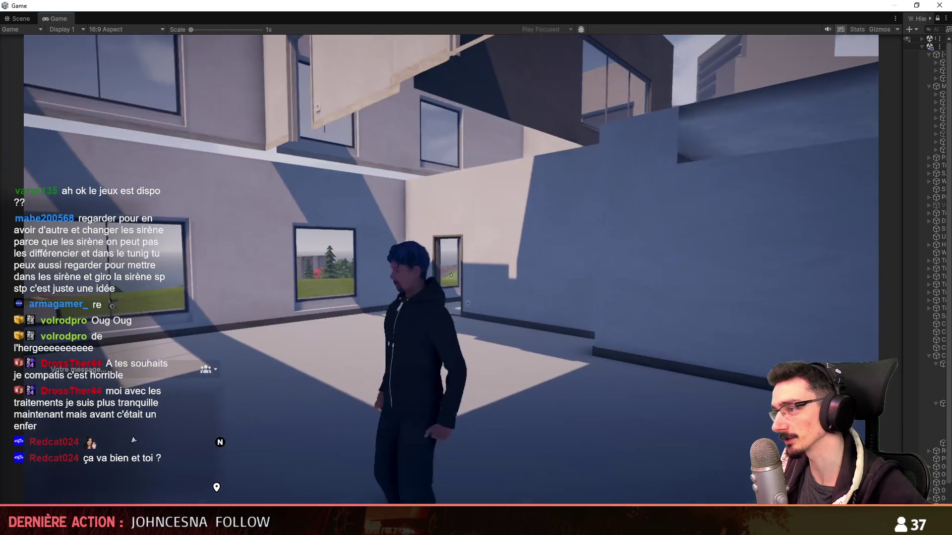
key("w")
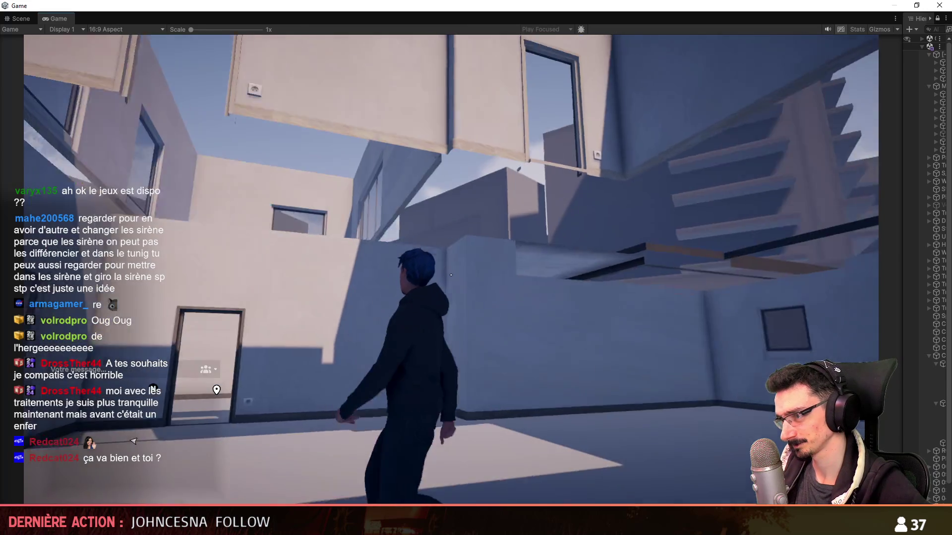
key("w")
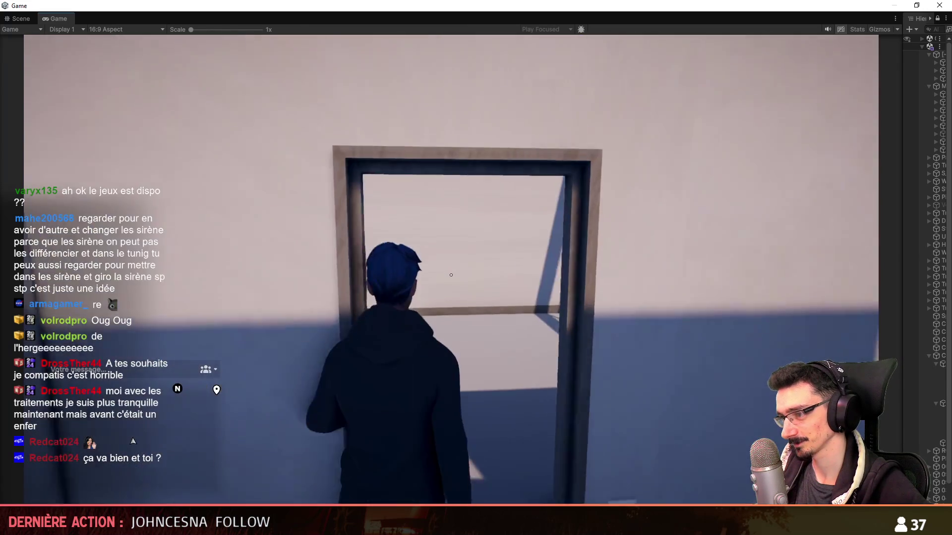
key("w")
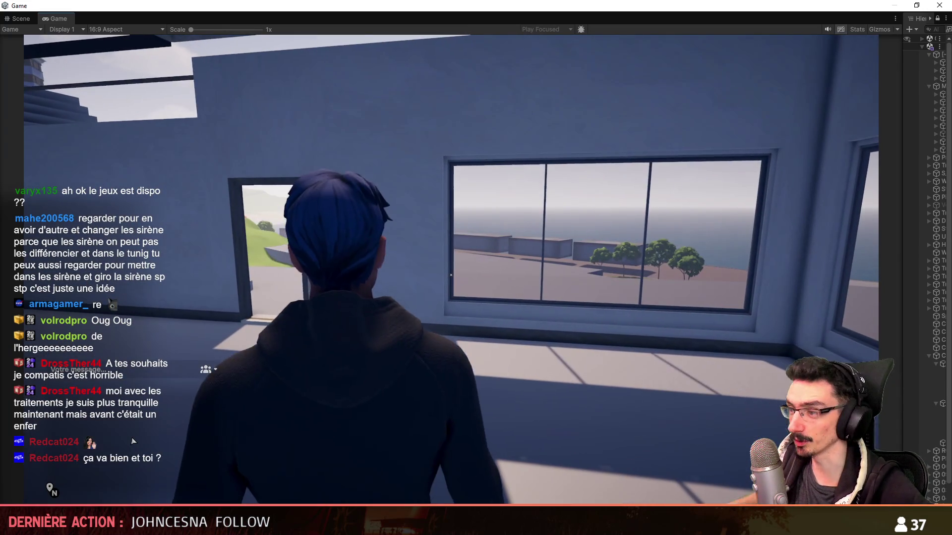
key("w")
key("w")
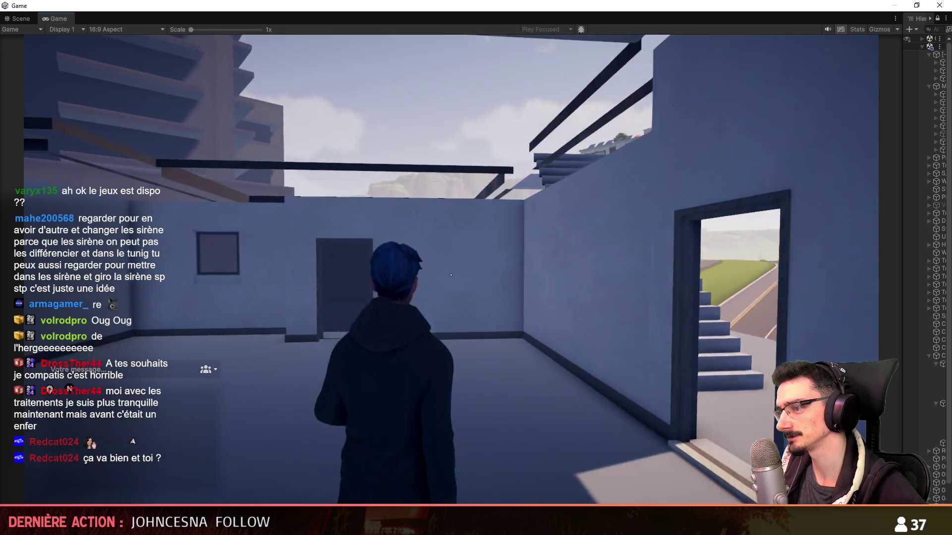
key("w")
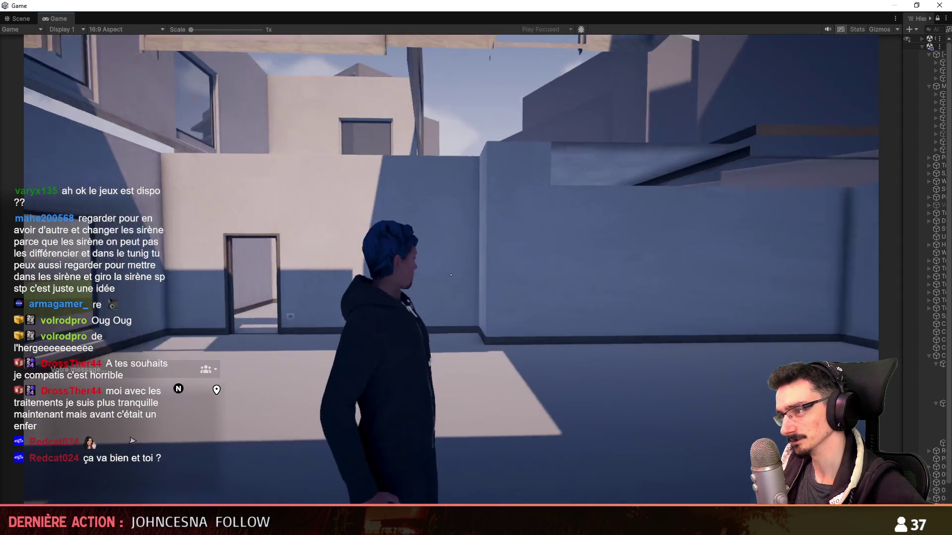
key("a")
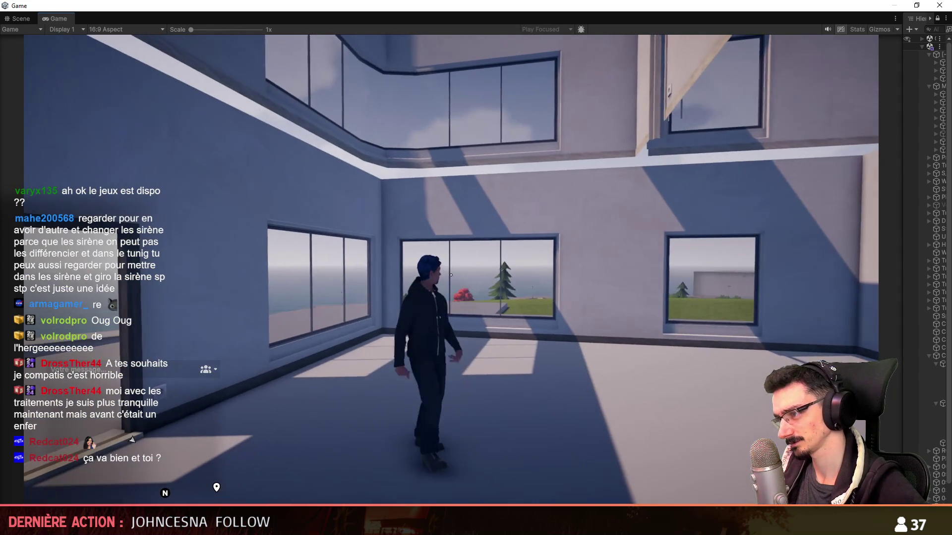
key("a")
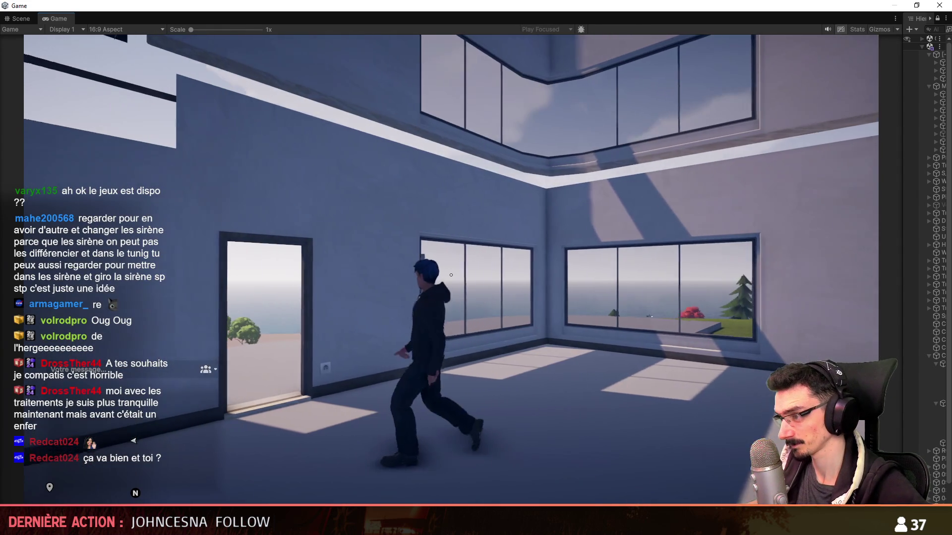
key("w")
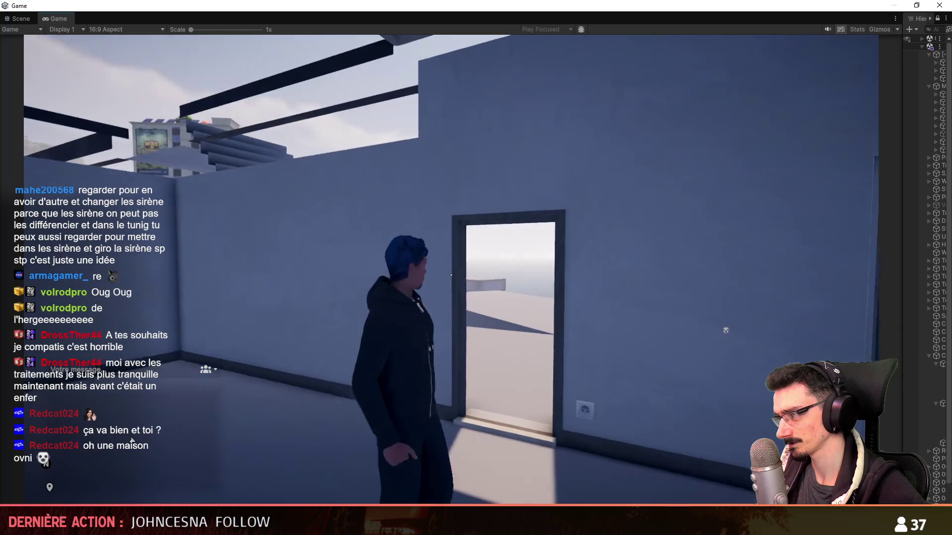
key("w")
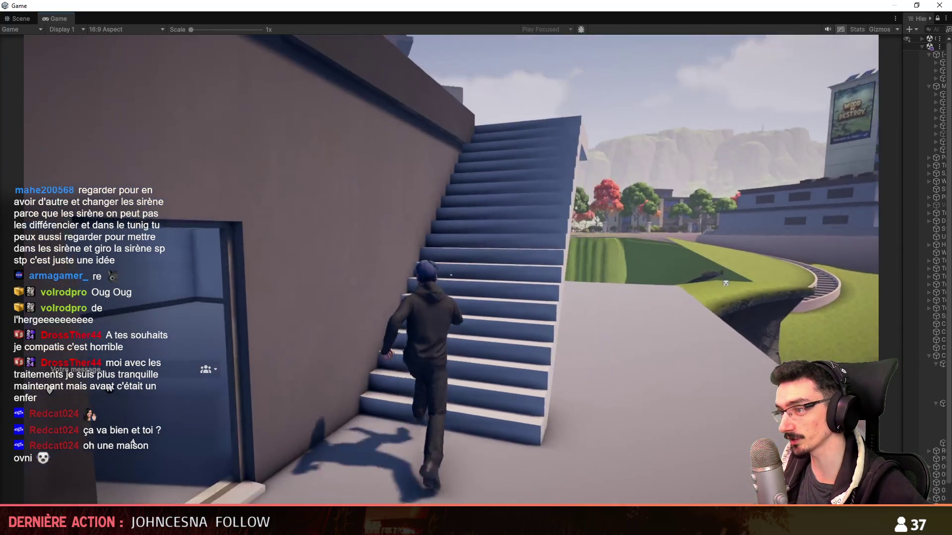
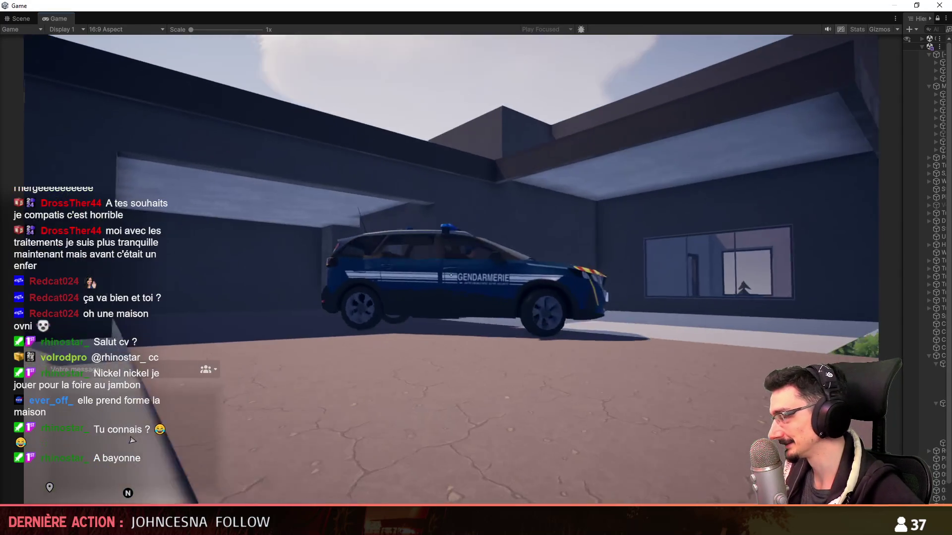
Step: Drive the police car out of the garage and around the loop past the blue building
key("w")
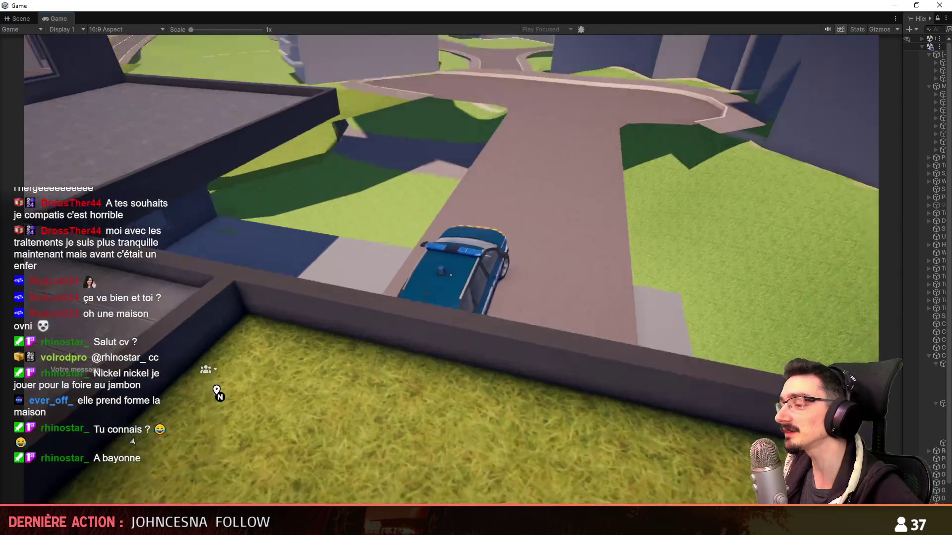
key("a")
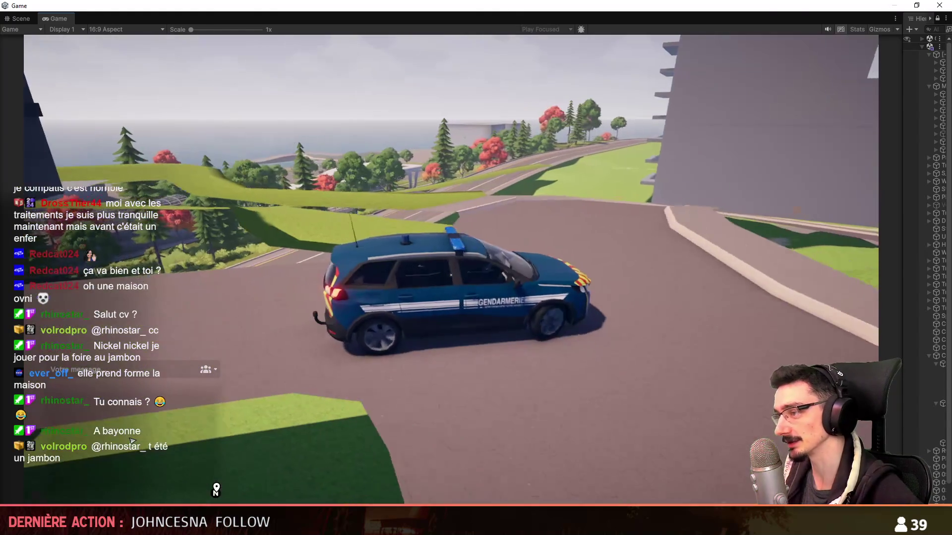
key("a")
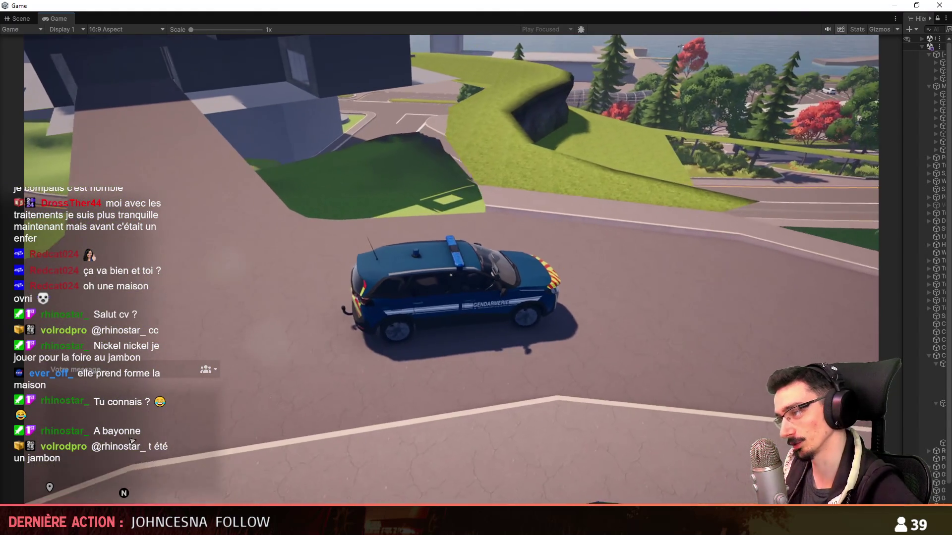
key("a")
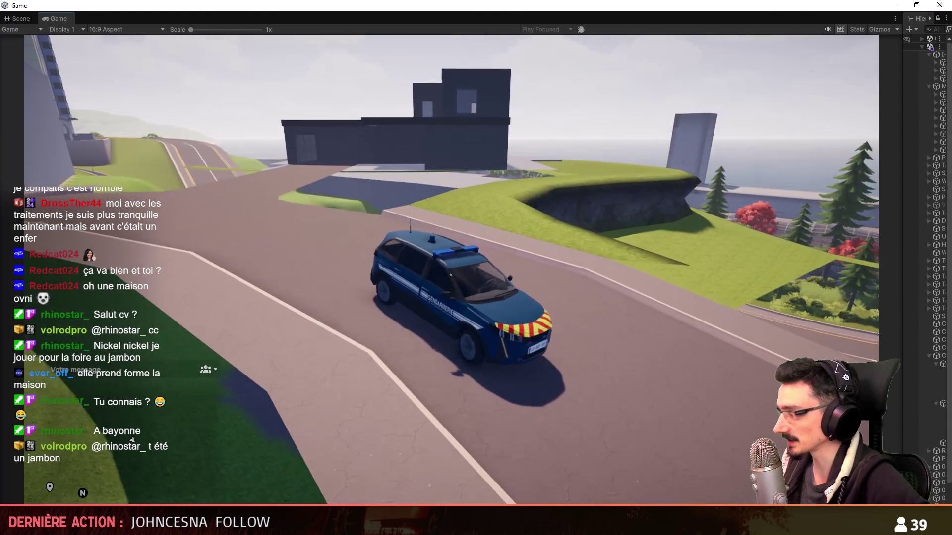
key("a")
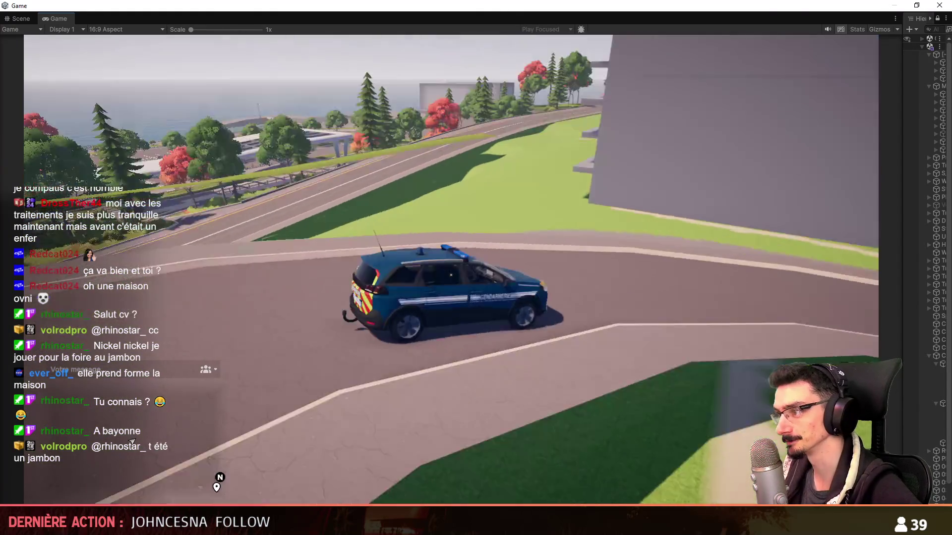
key("a")
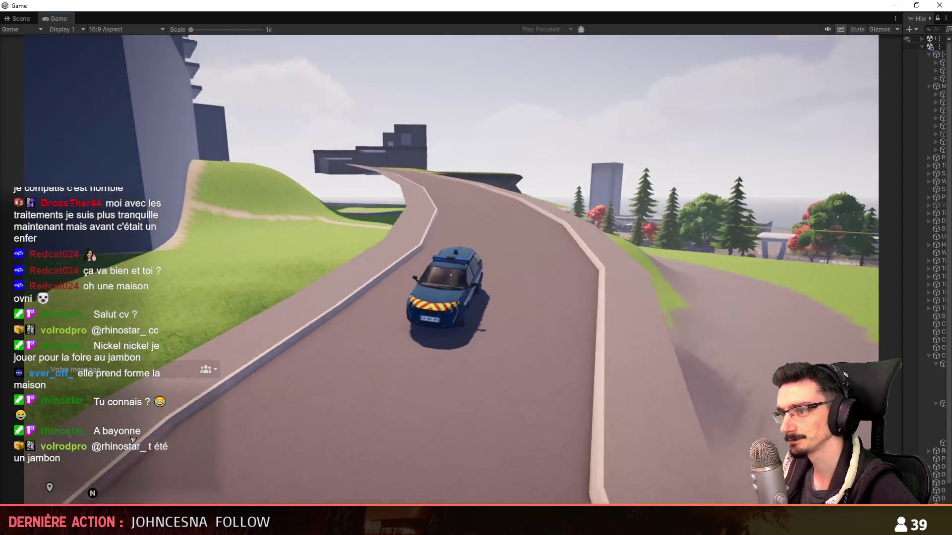
key("a")
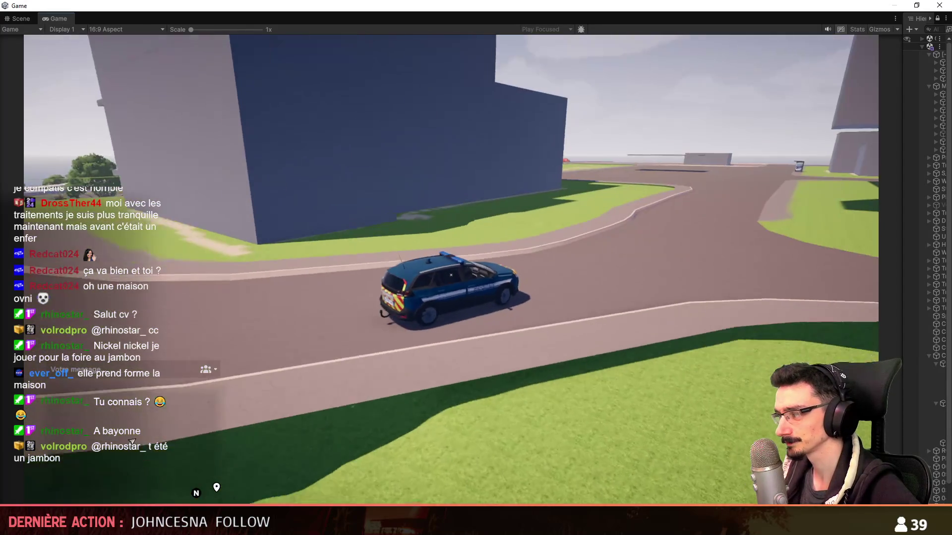
key("a")
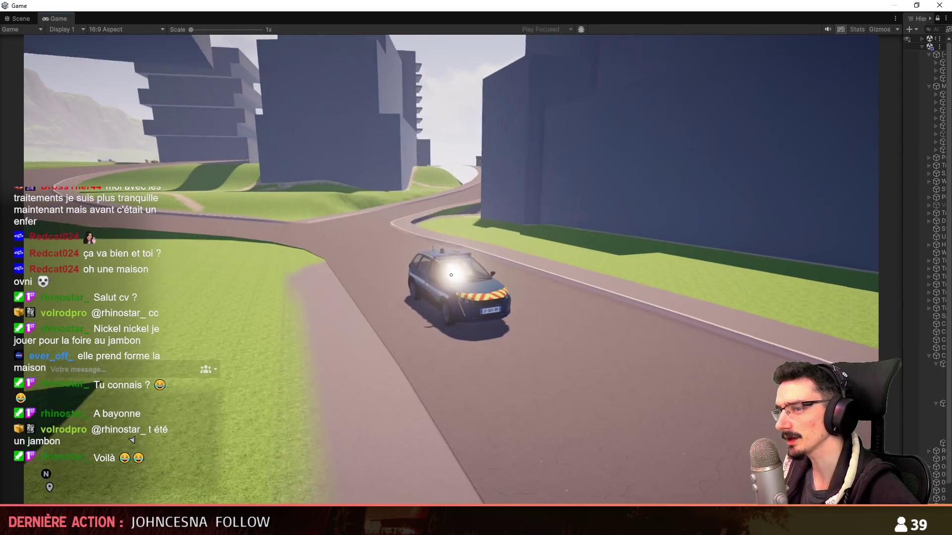
key("a")
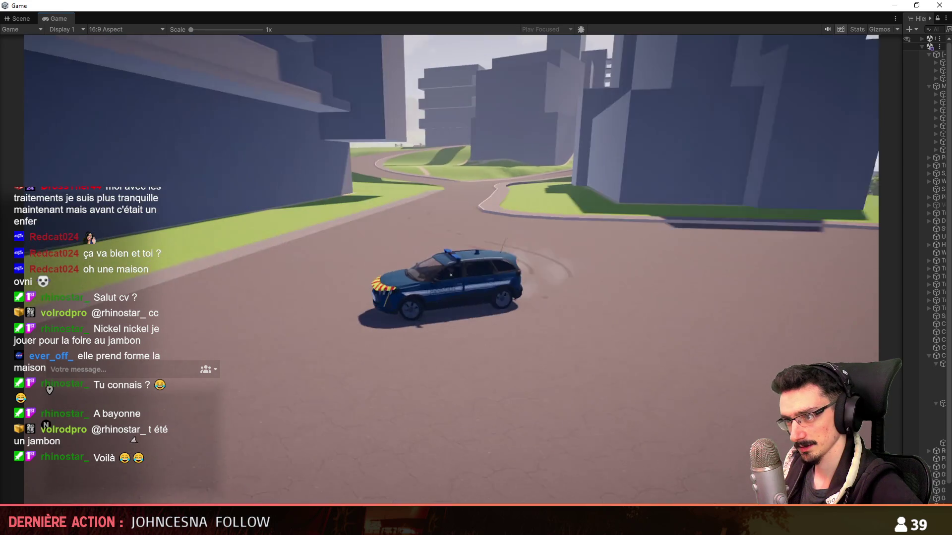
Step: Turn left at the junction, climb to the hilltop and head down the tree-lined street
key("d")
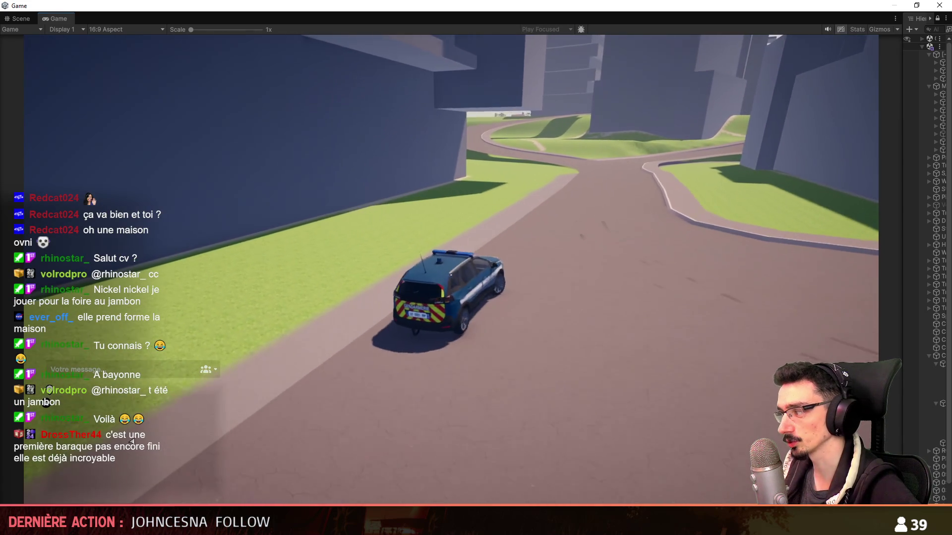
key("a")
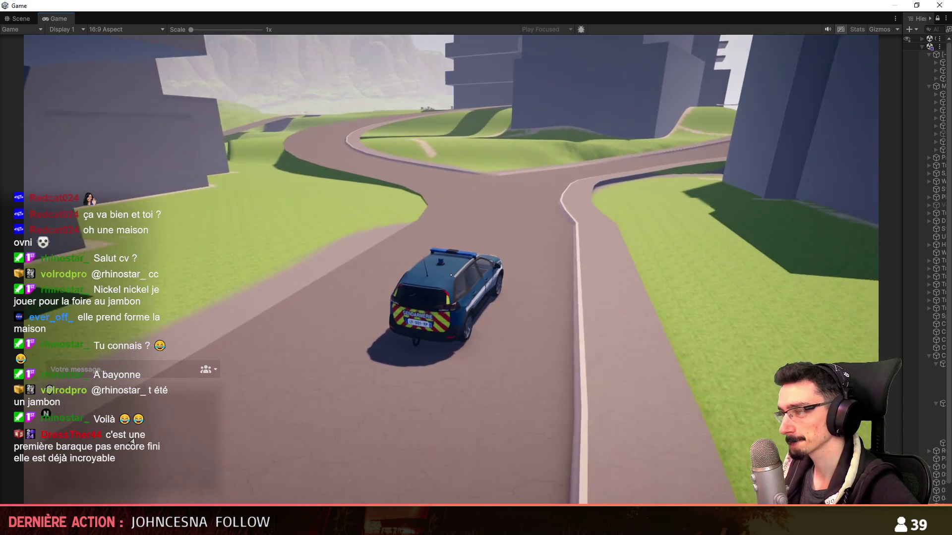
key("a")
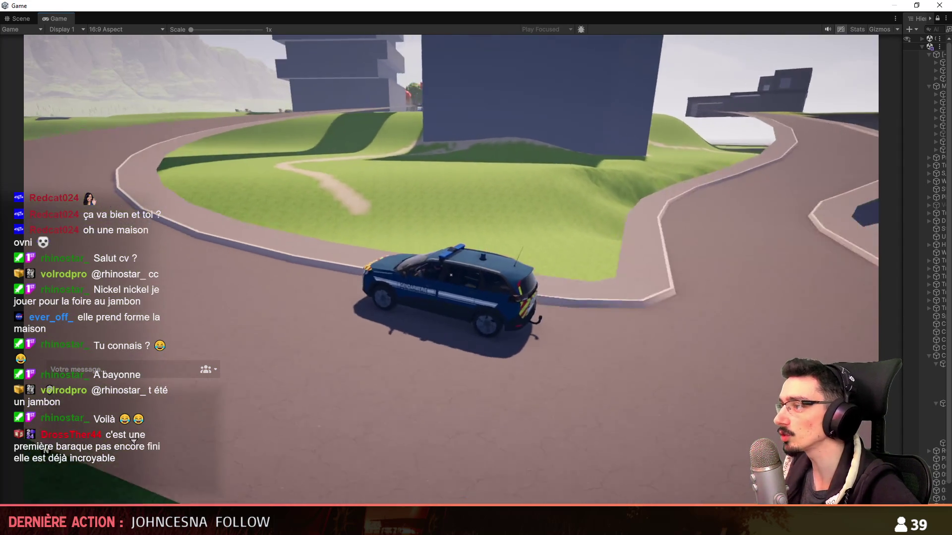
key("w")
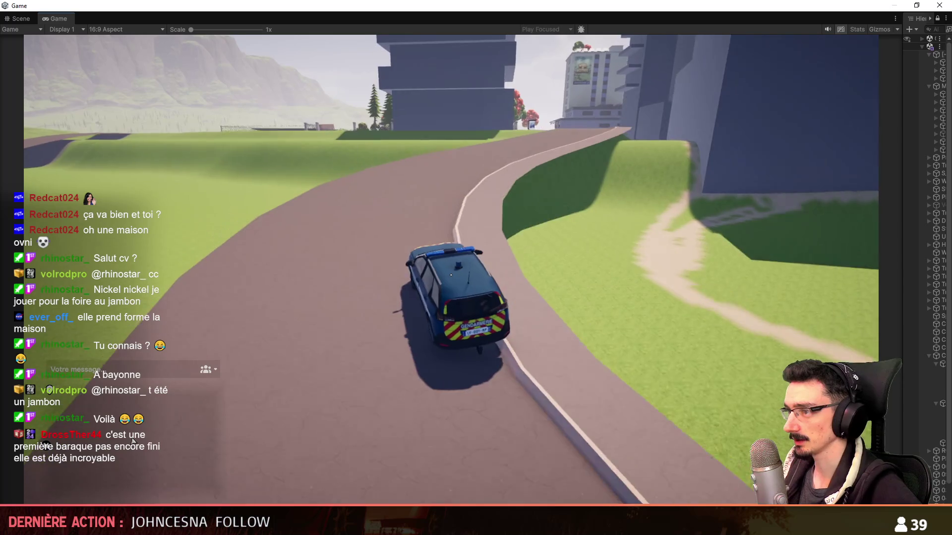
key("d")
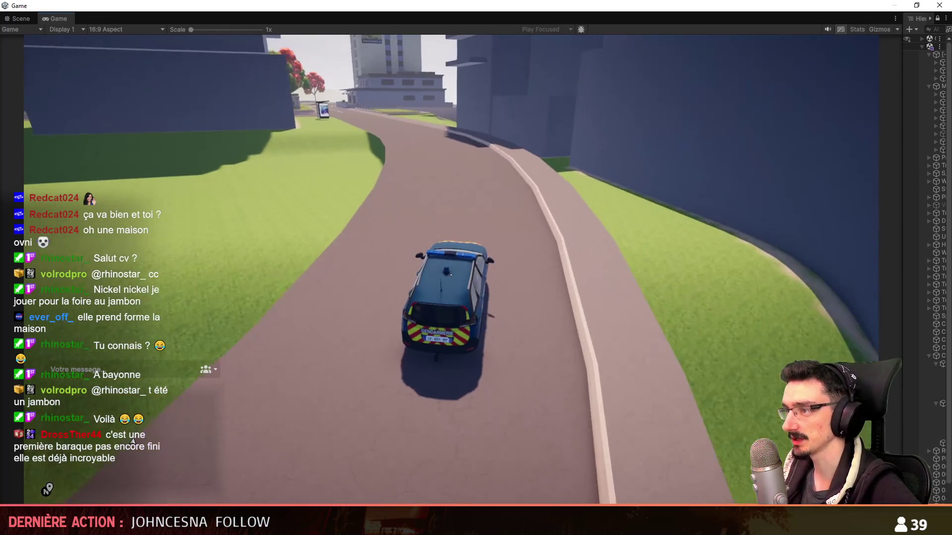
key("a")
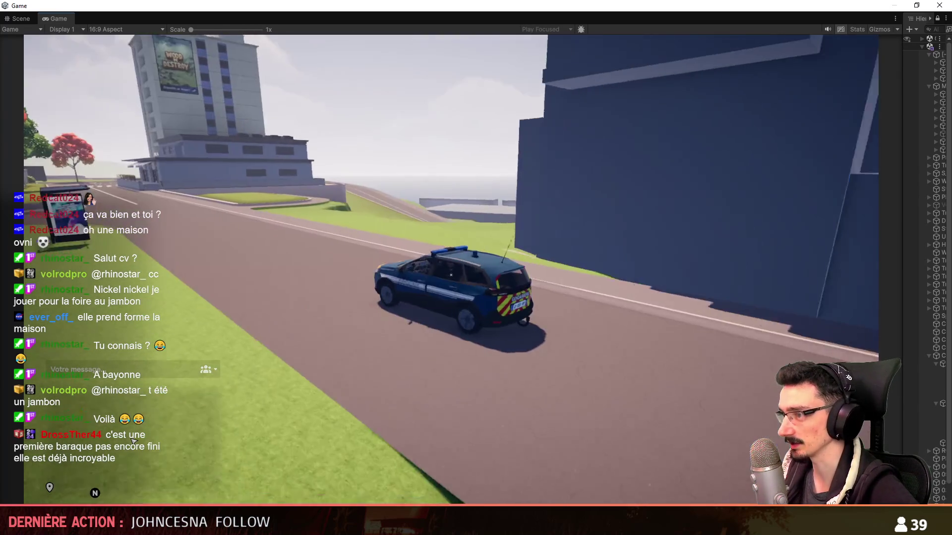
key("d")
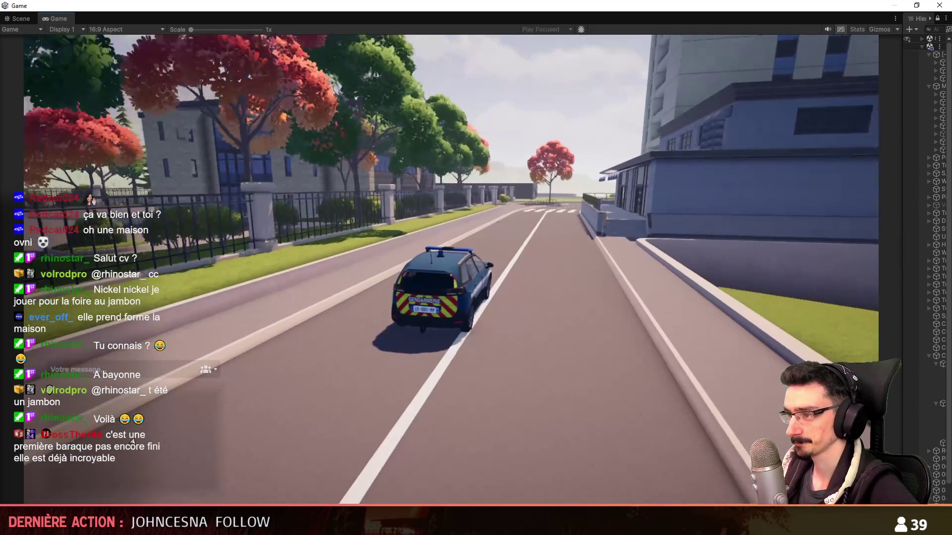
Step: Drive past the crosswalk, along the seaside road and up the road by the rock wall
key("d")
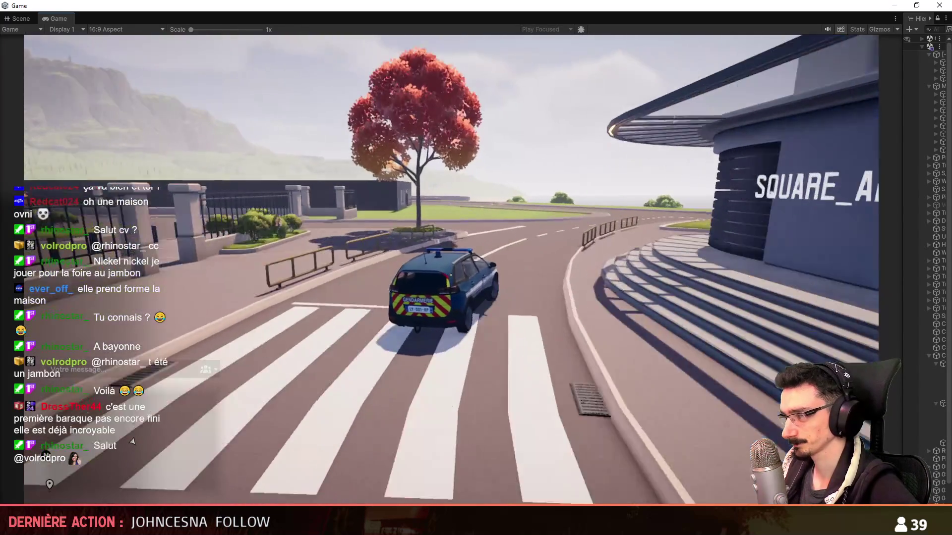
key("d")
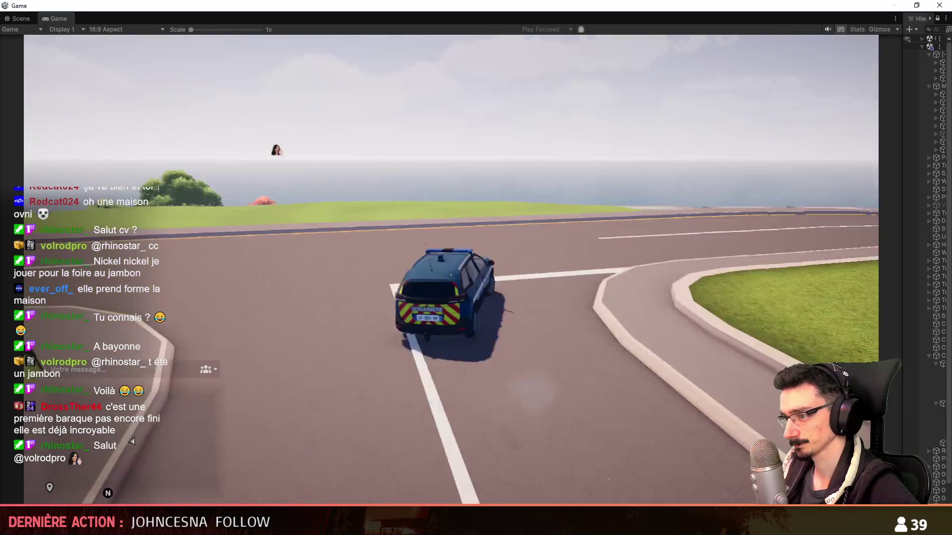
key("d")
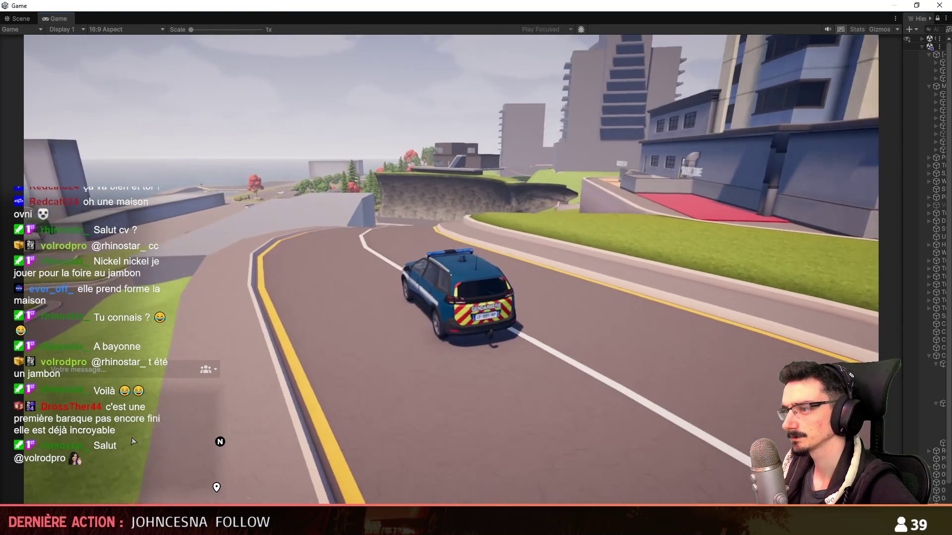
key("a")
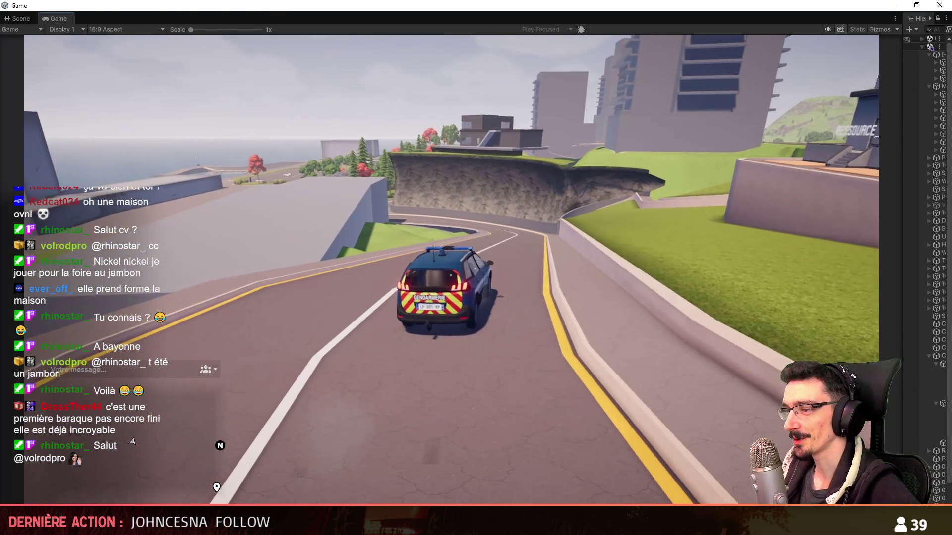
key("a")
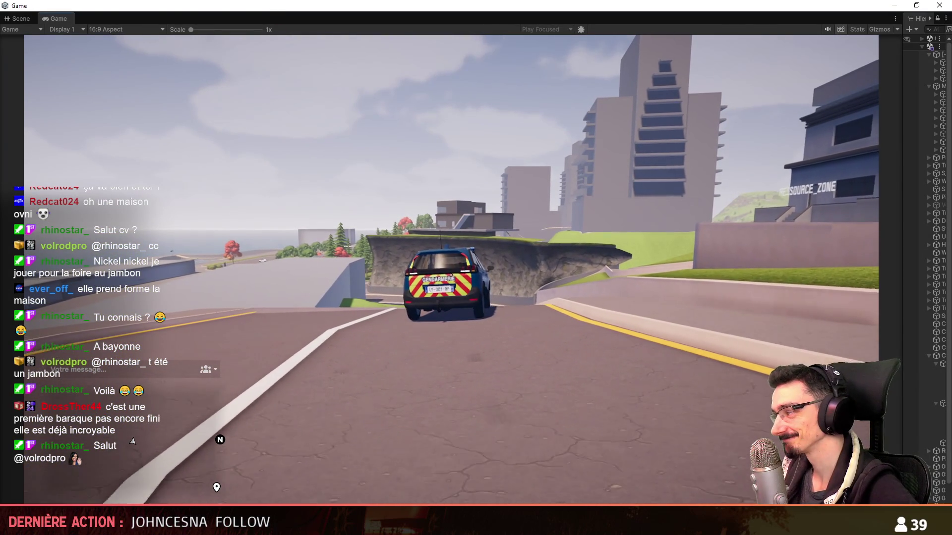
Step: Follow the curve right, then open and close the in-game phone with F1
key("d")
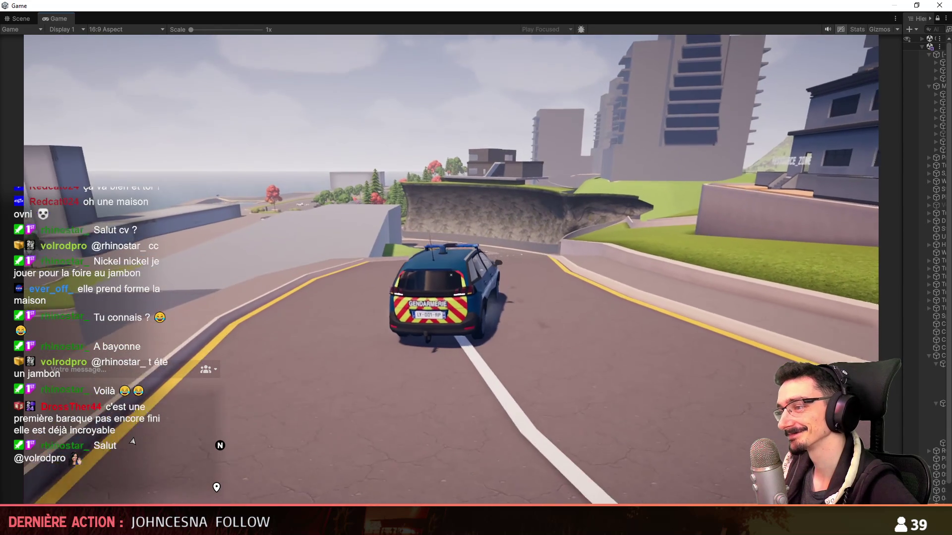
key("F1")
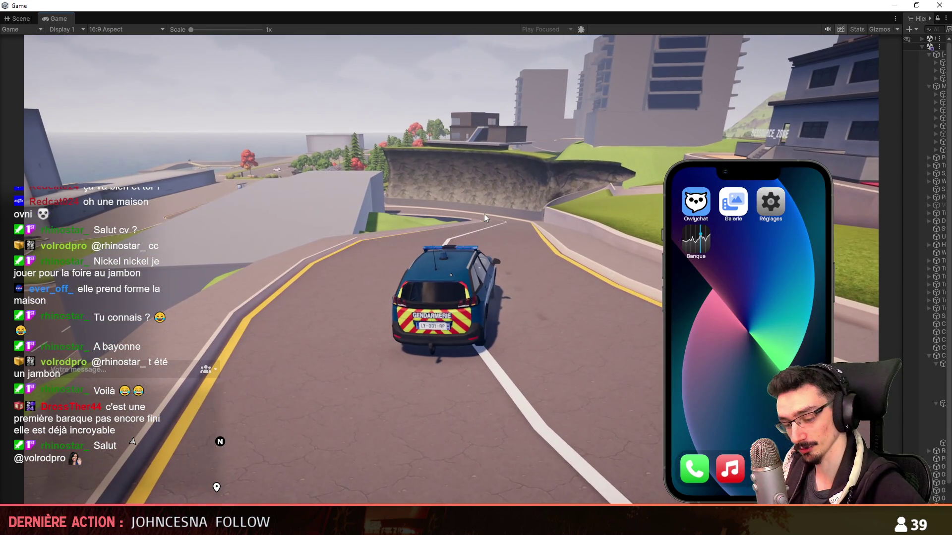
key("F1")
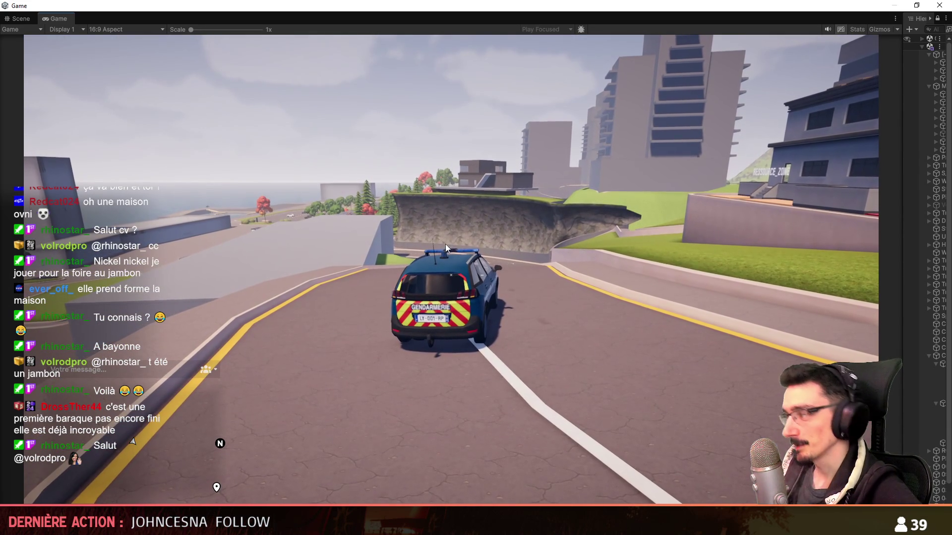
Step: Drive up the curving road around the hairpin and left across the intersection onto a new road
key("w")
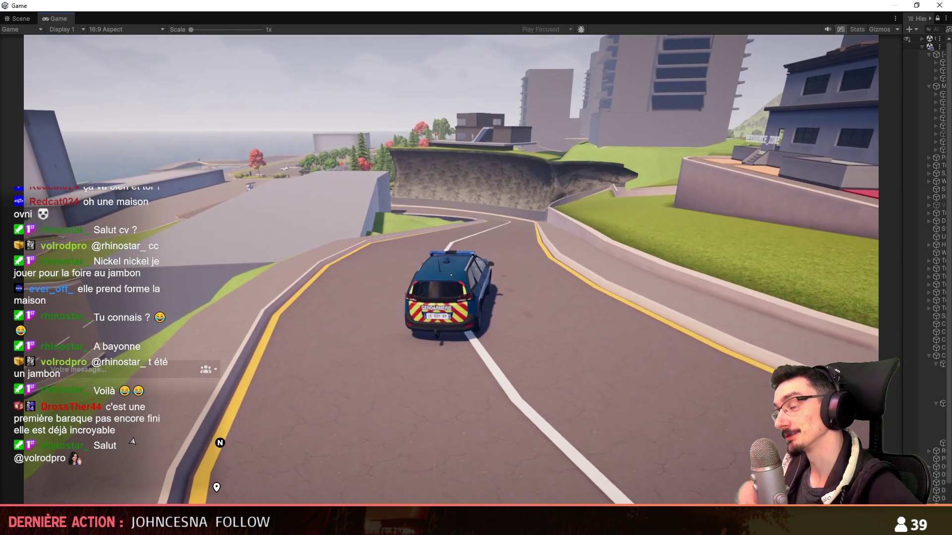
key("w")
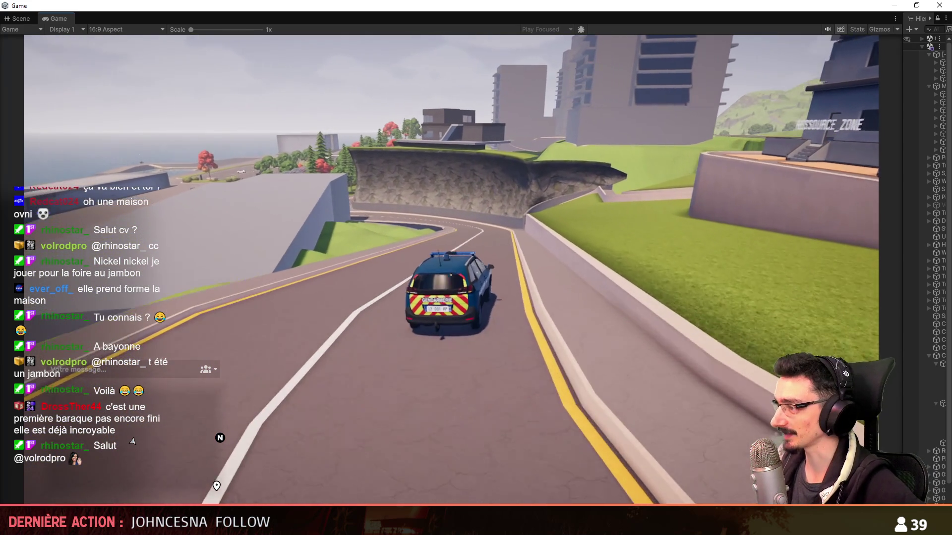
key("w")
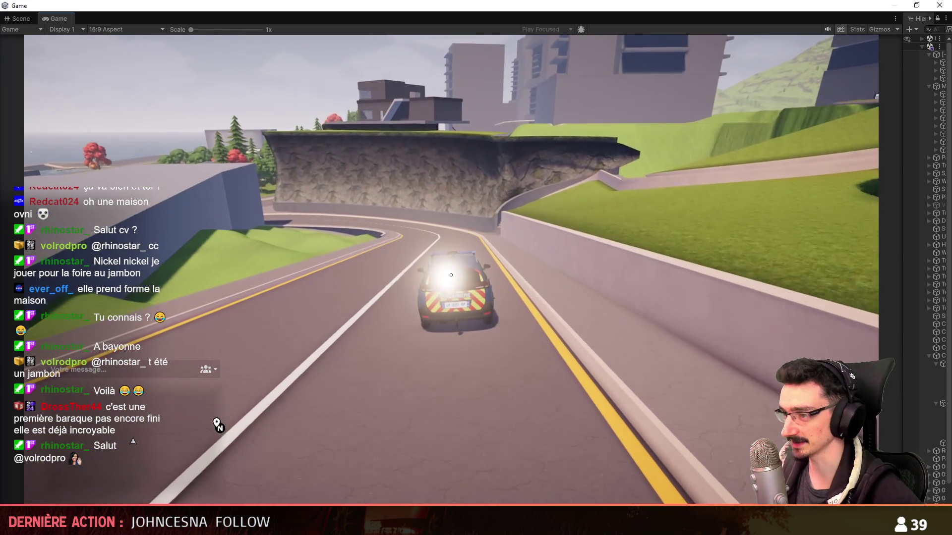
key("w")
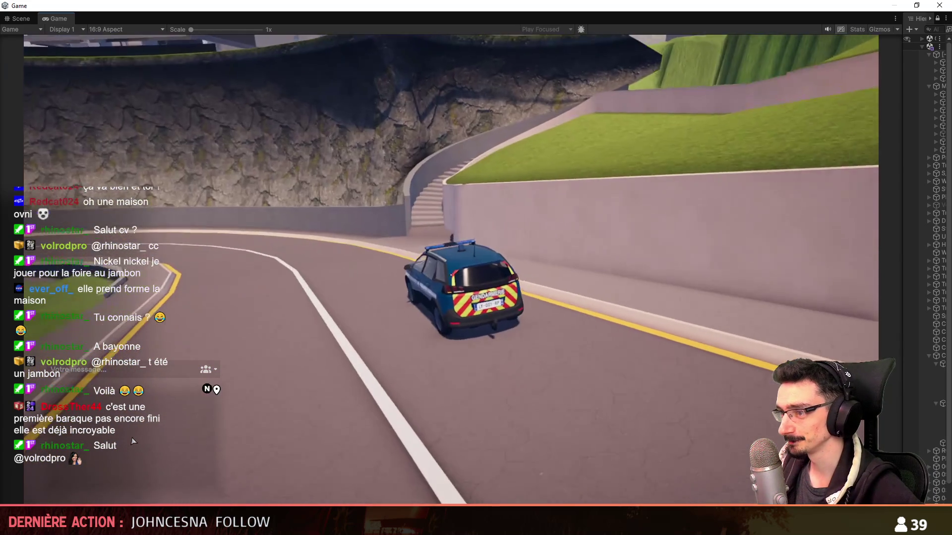
key("w")
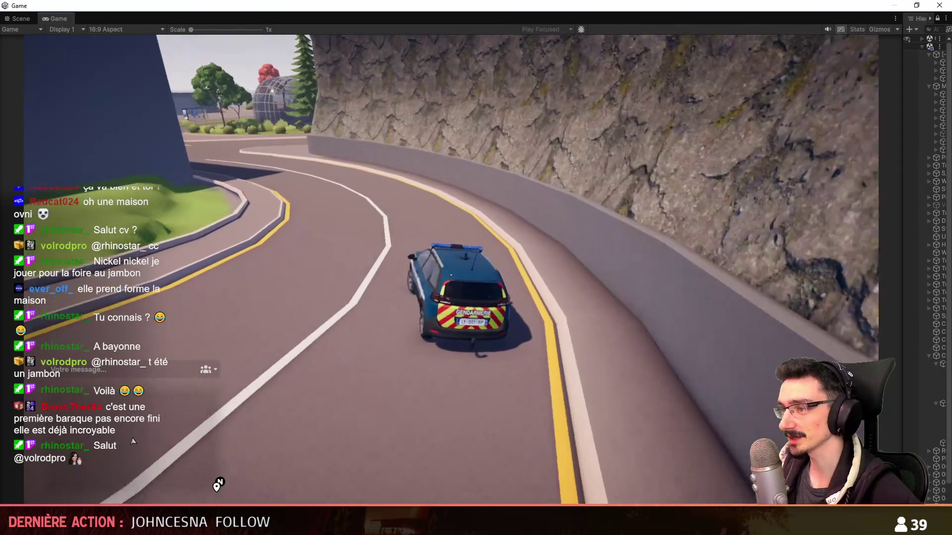
key("w")
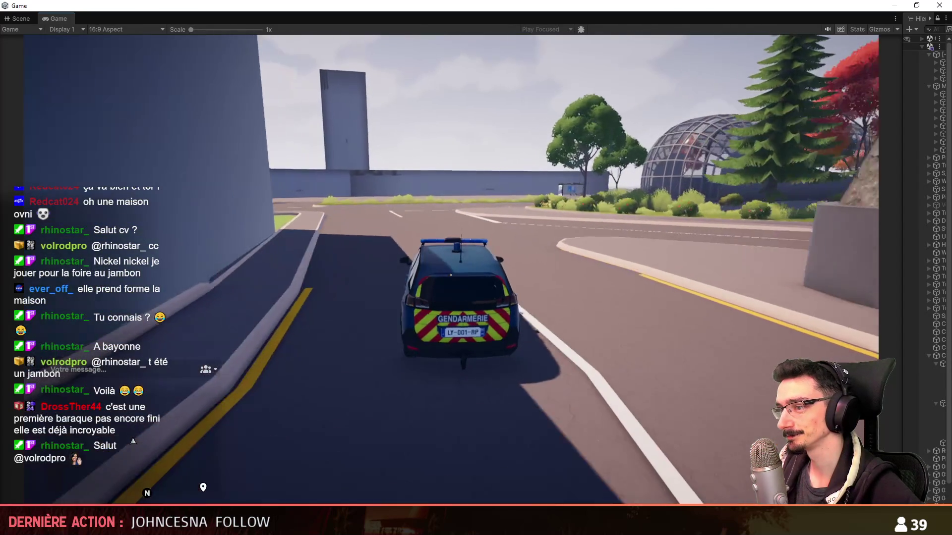
key("w")
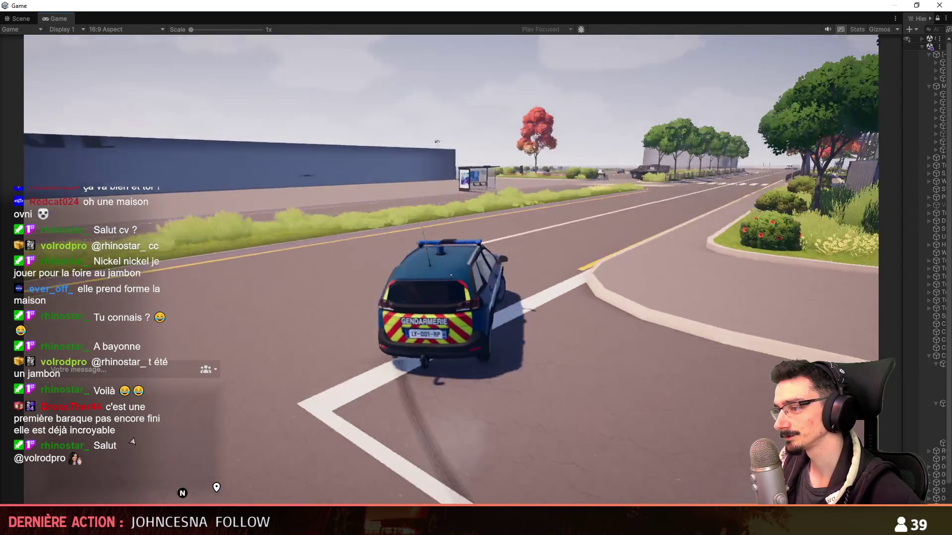
key("w")
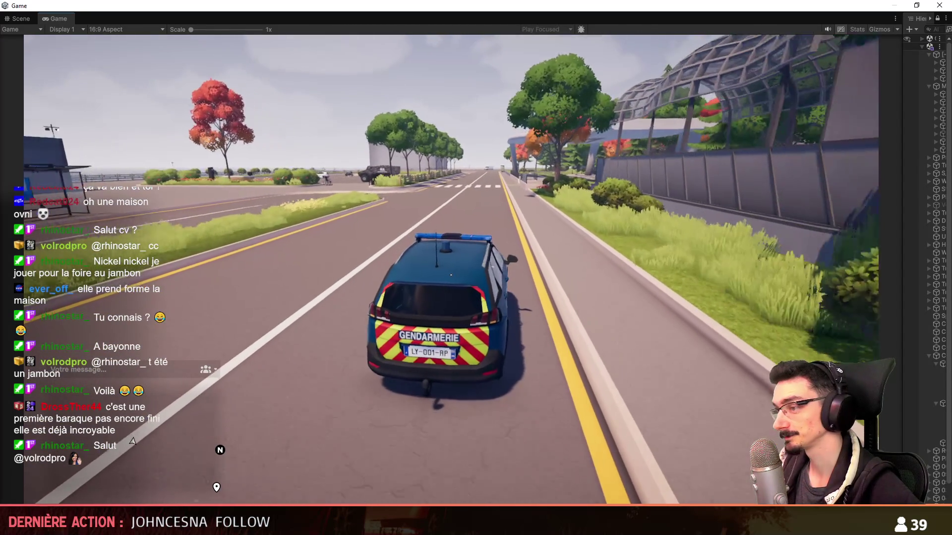
Step: Drive past the crosswalk and bus stop, around the roundabout and into the parking lot
key("w")
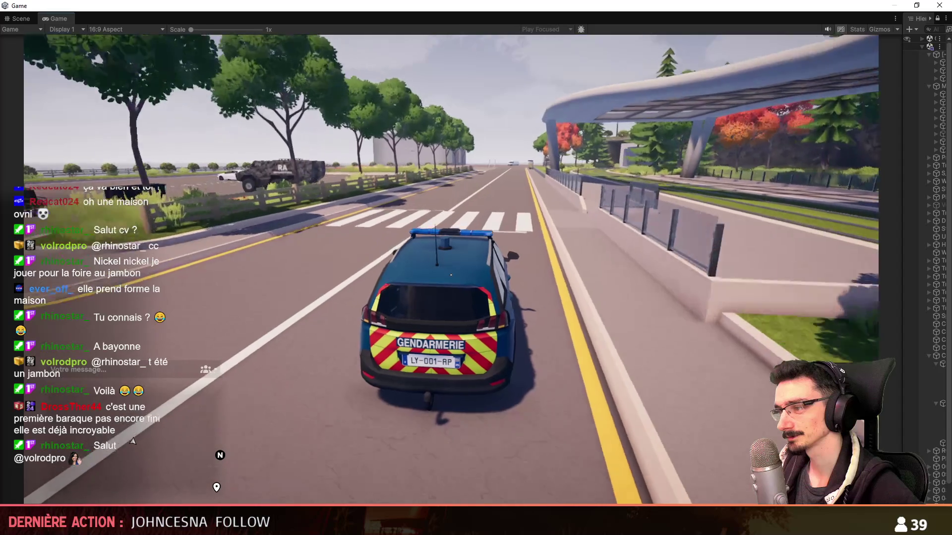
key("w")
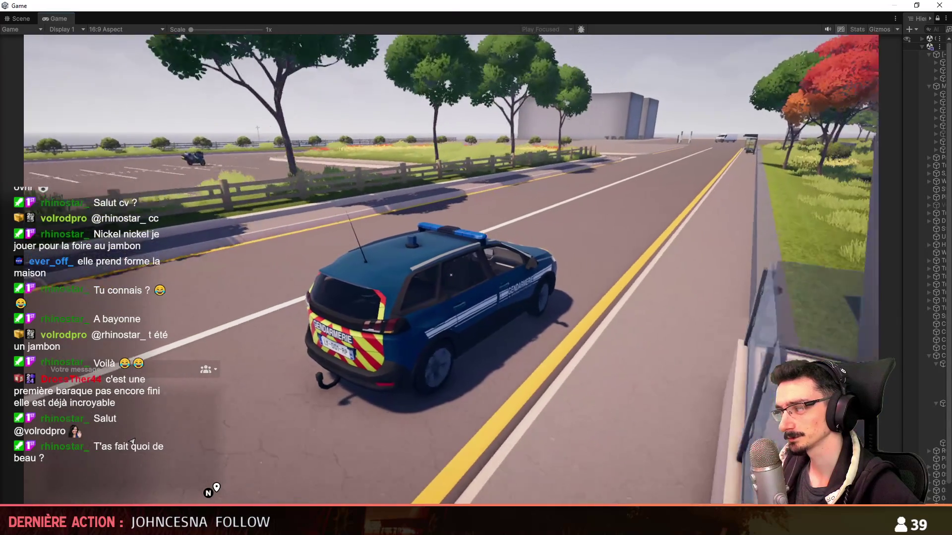
key("w")
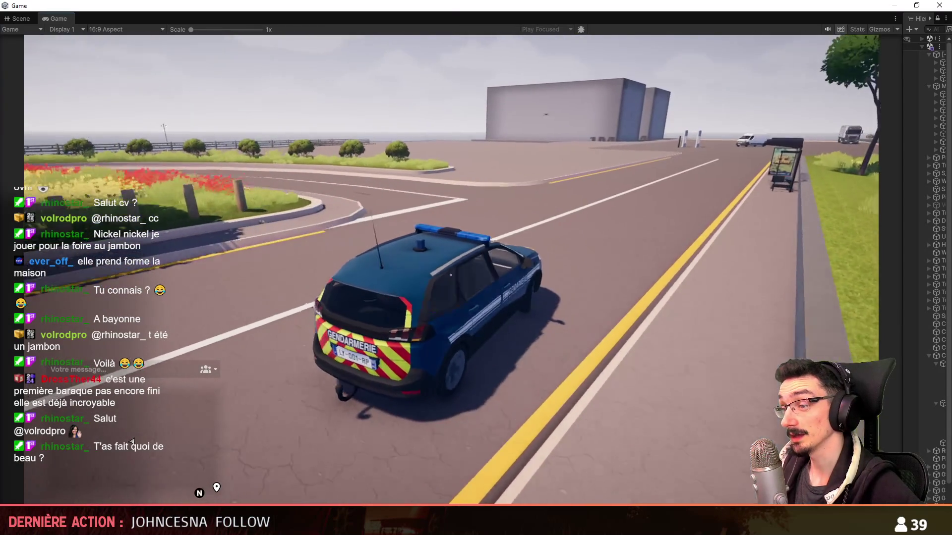
key("w")
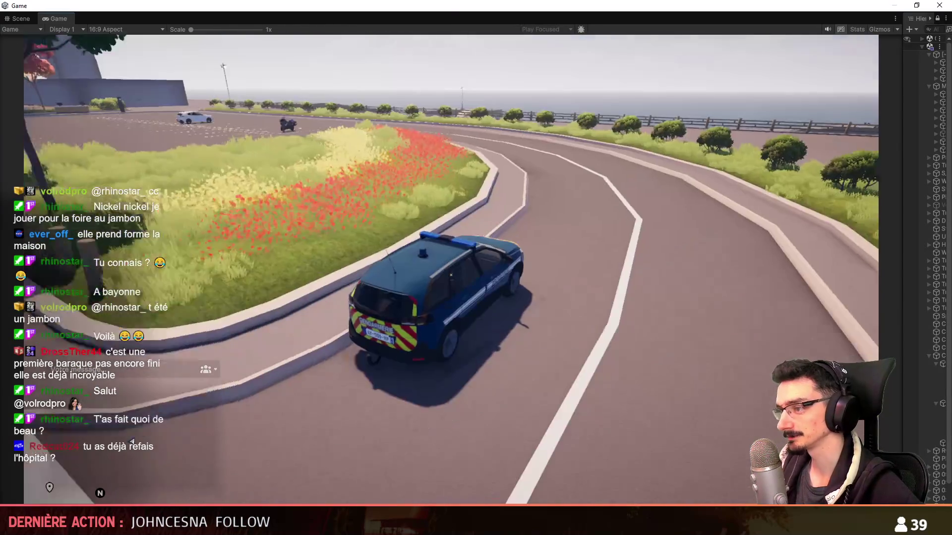
key("w")
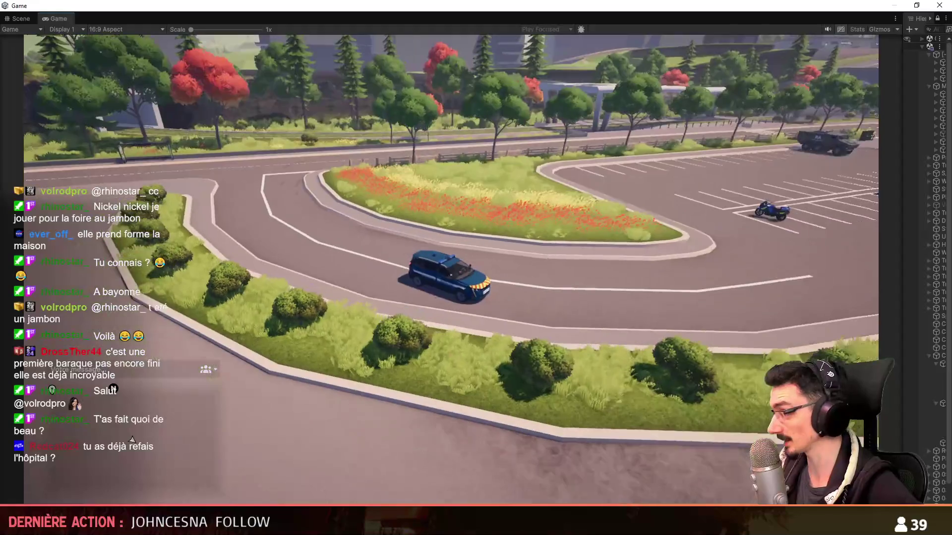
key("w")
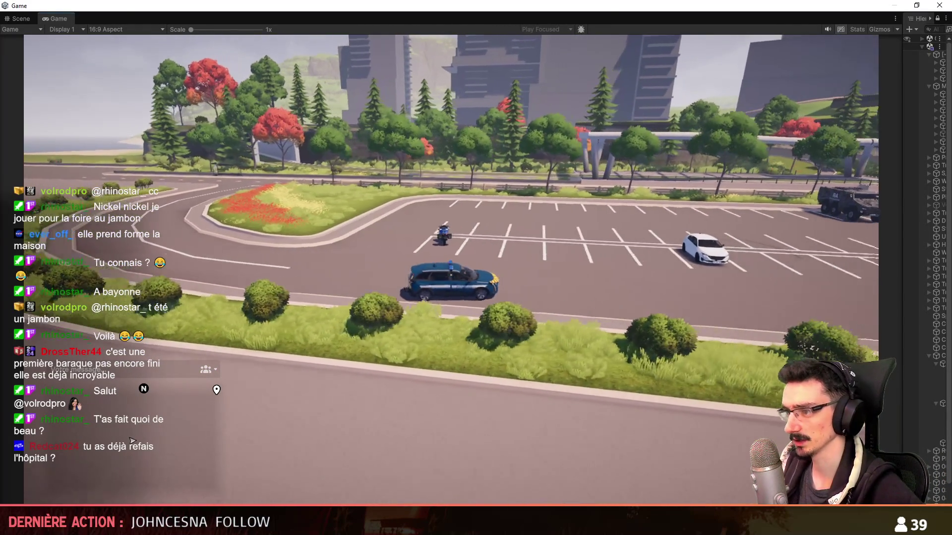
key("a")
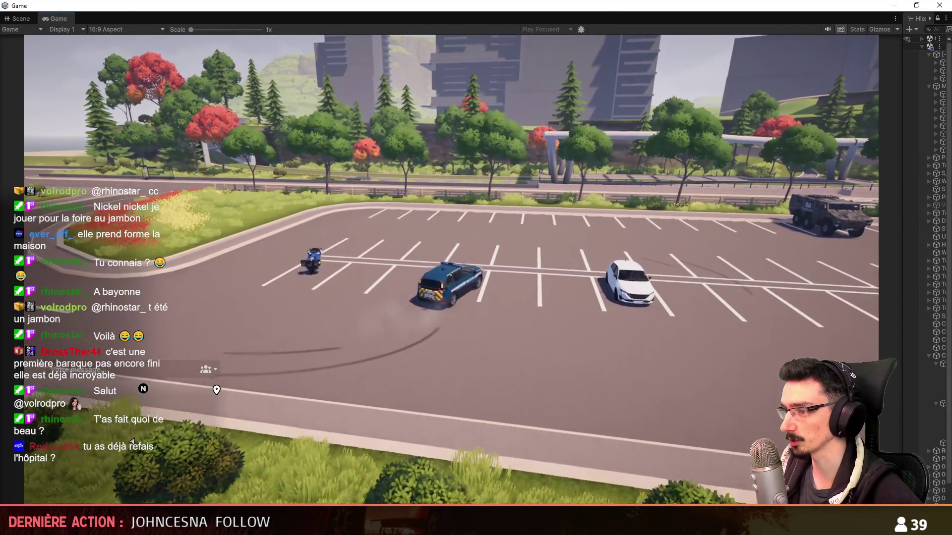
key("a")
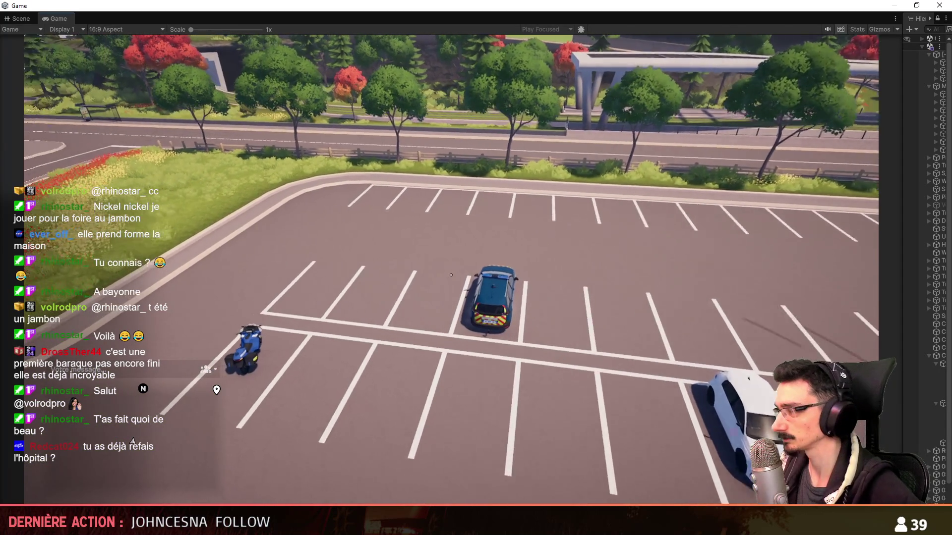
Step: Exit the police car, run across the grass, vault the fence and cross the road
key("f")
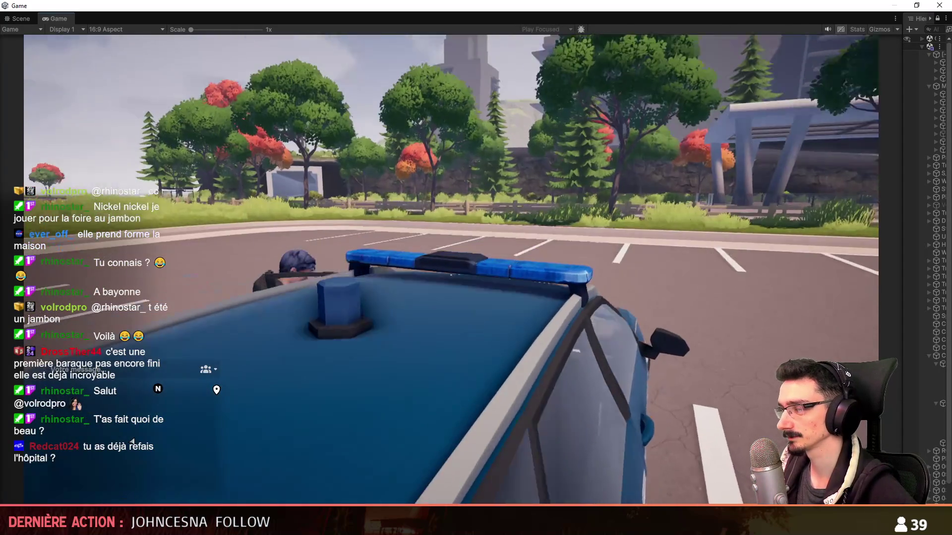
key("w")
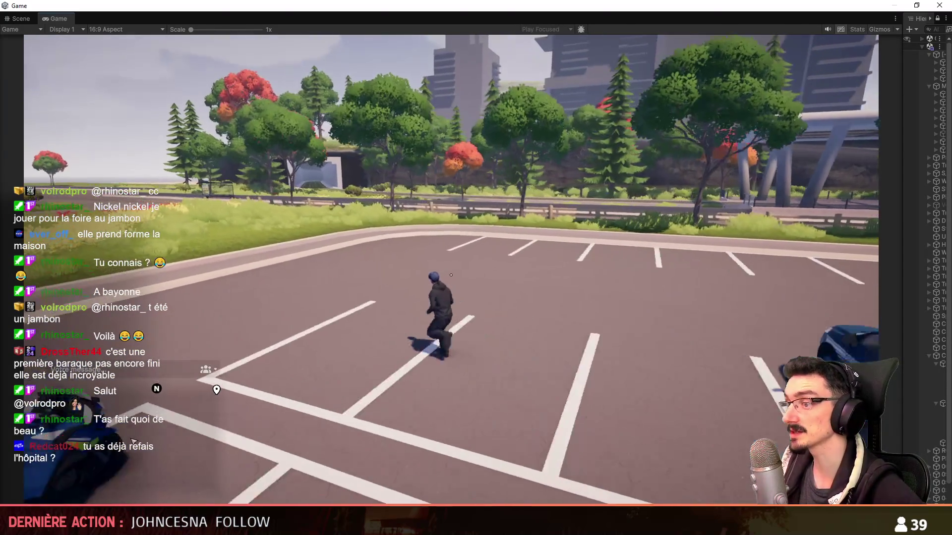
key("w")
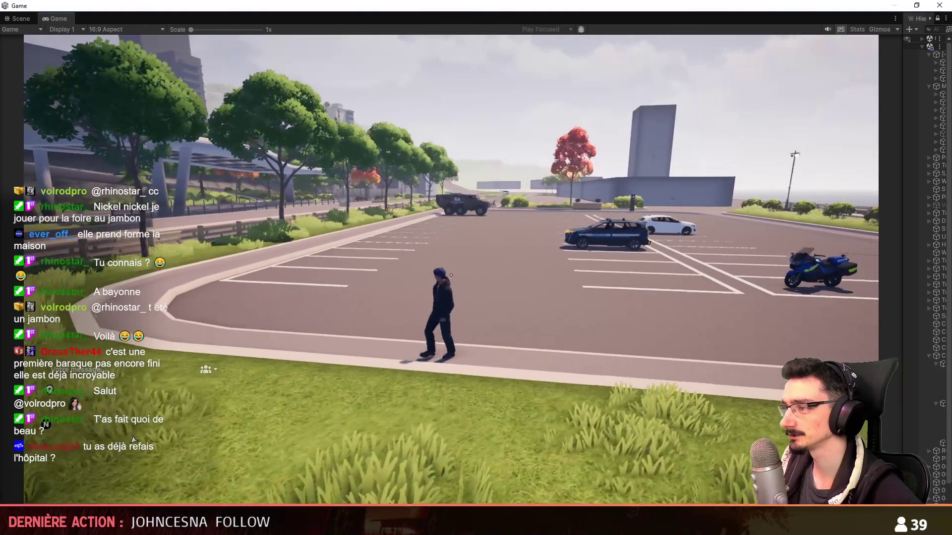
key("w")
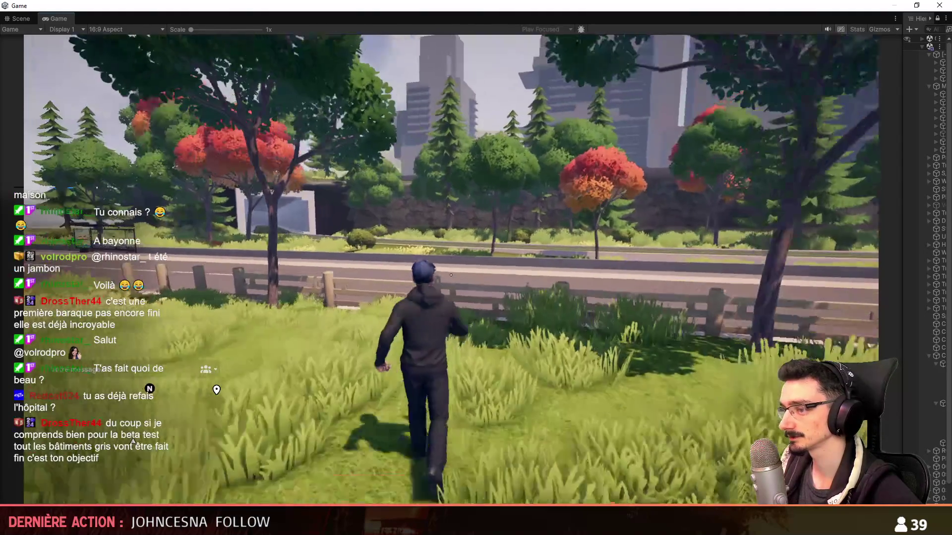
key("w")
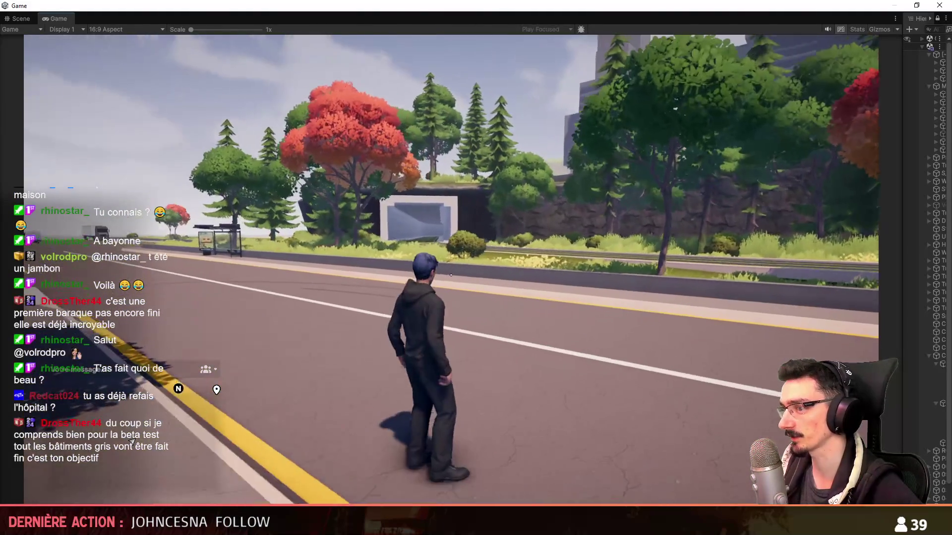
key("w")
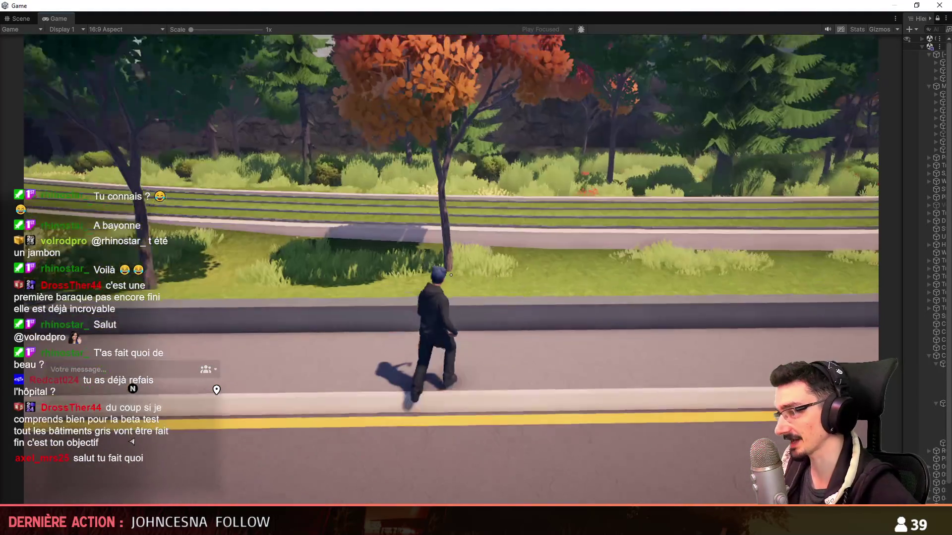
Step: Run along the road verge past the station canopy and across into the grass field
key("w")
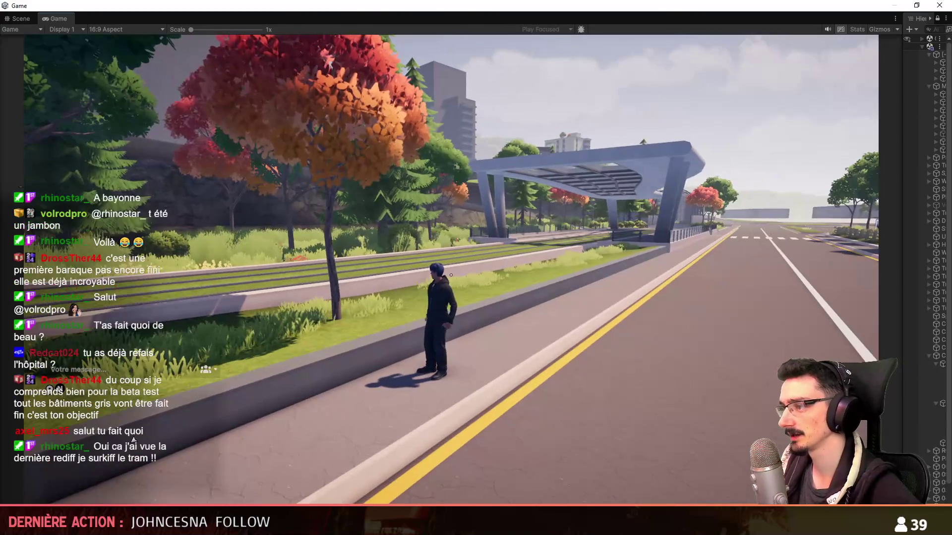
key("w")
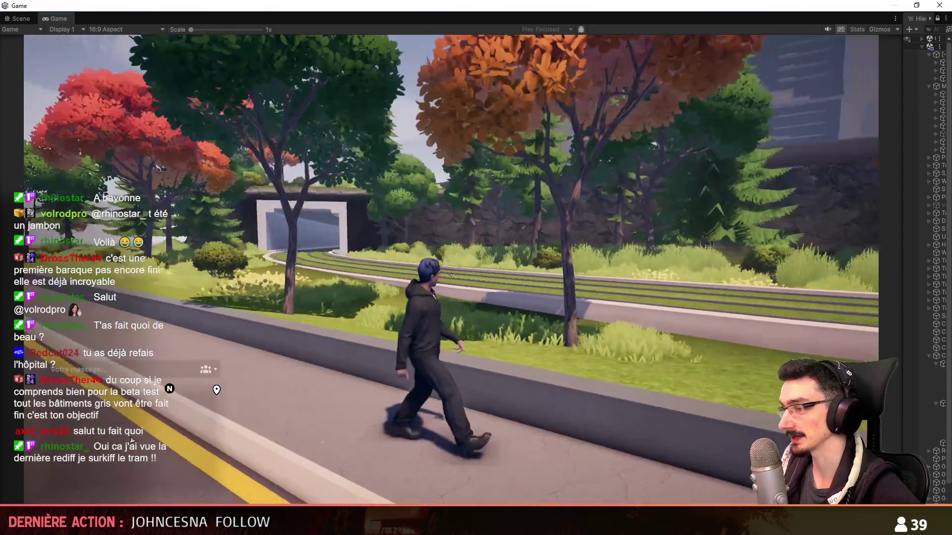
key("w")
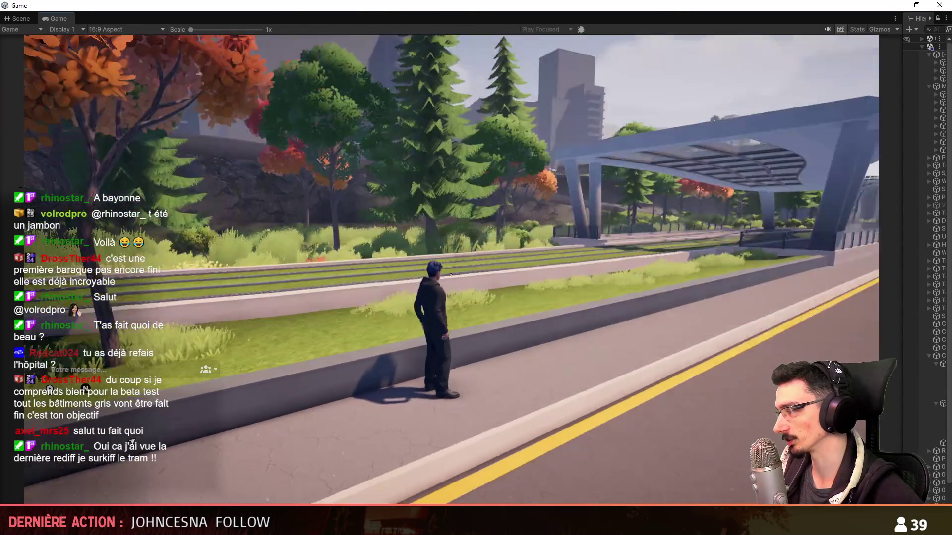
key("w")
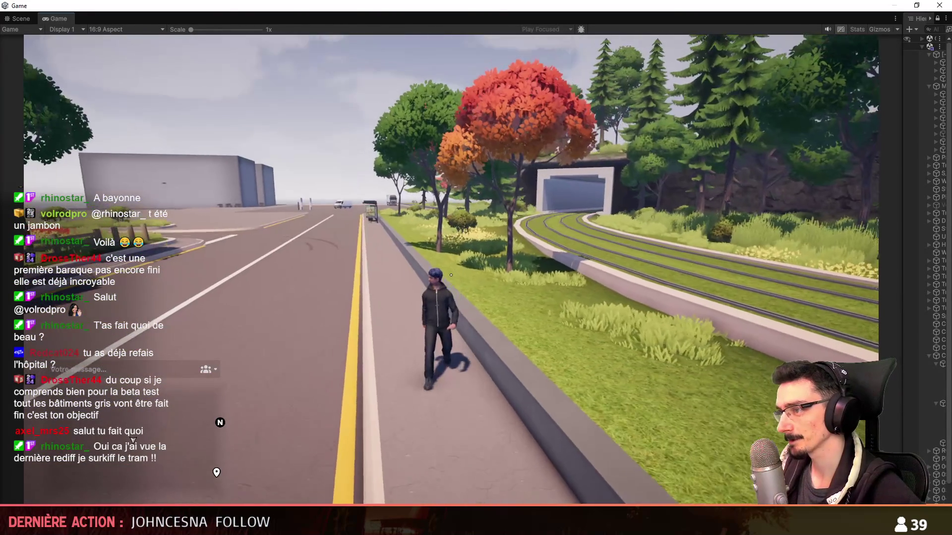
key("w")
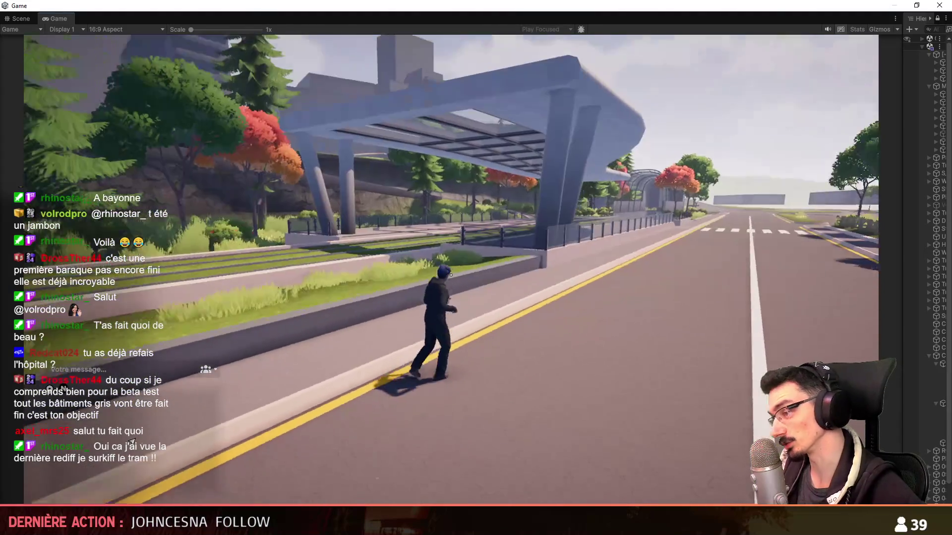
key("w")
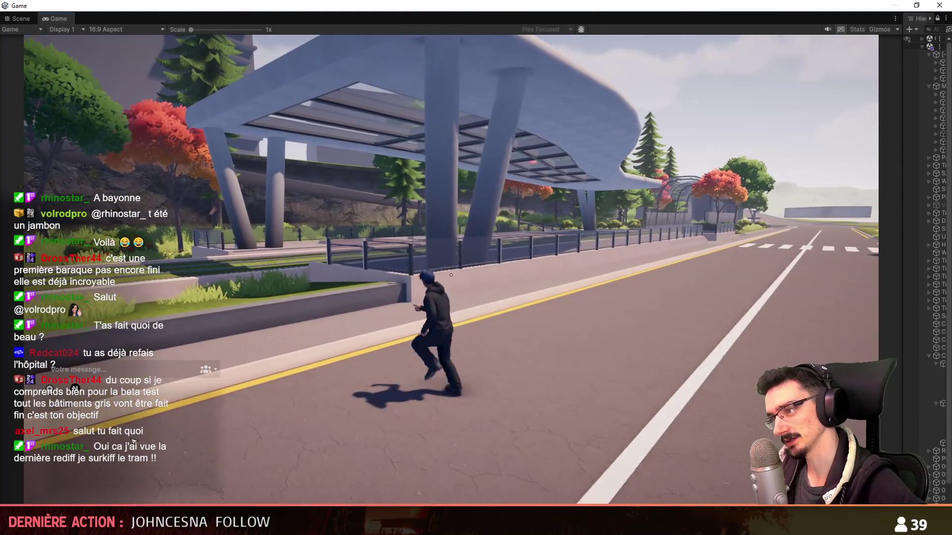
key("w")
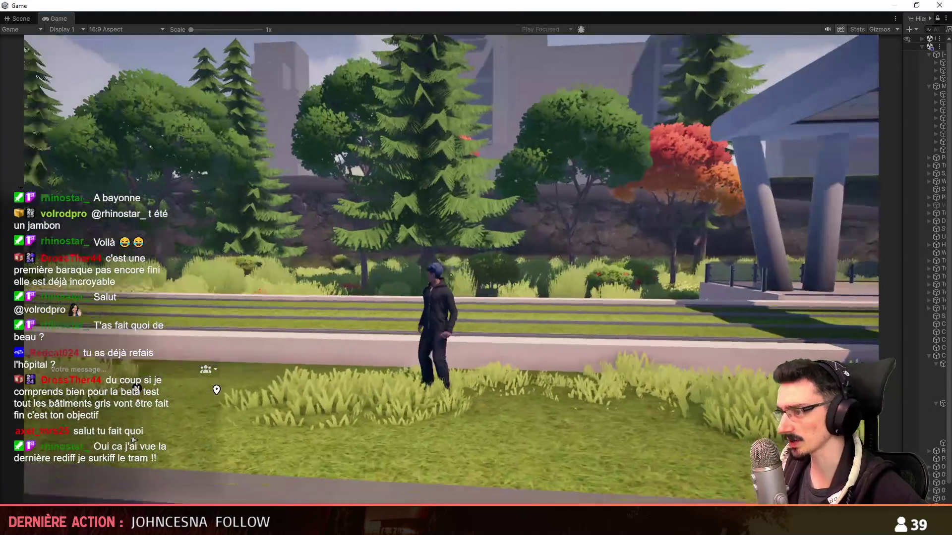
key("w")
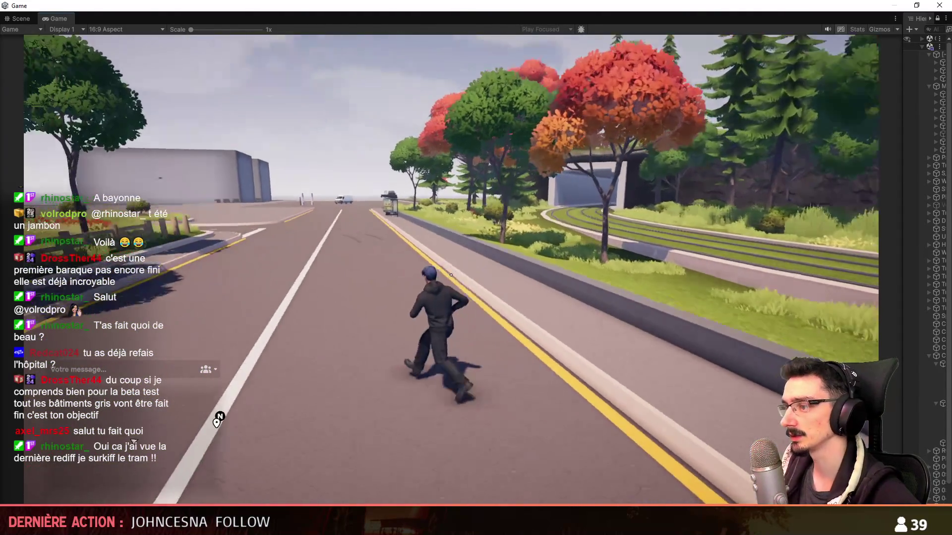
key("w")
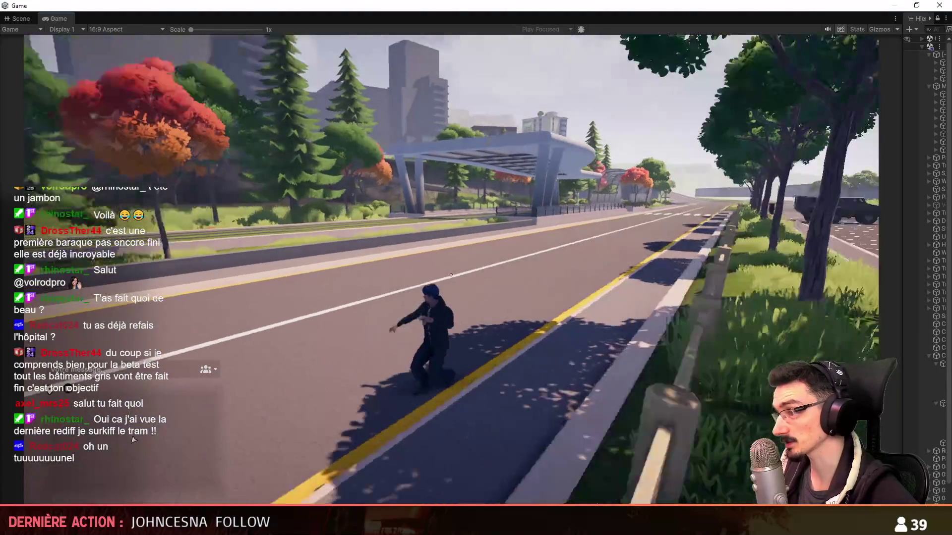
key("w")
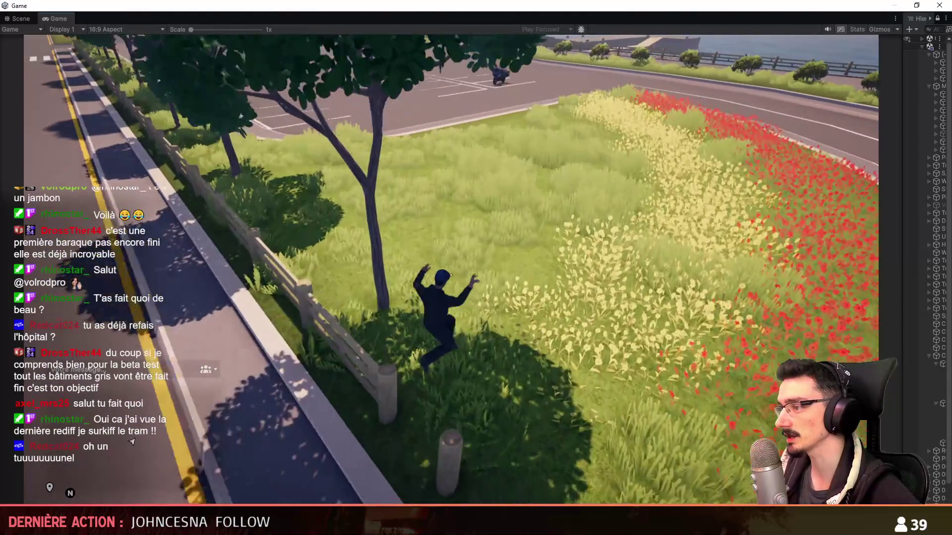
key("w")
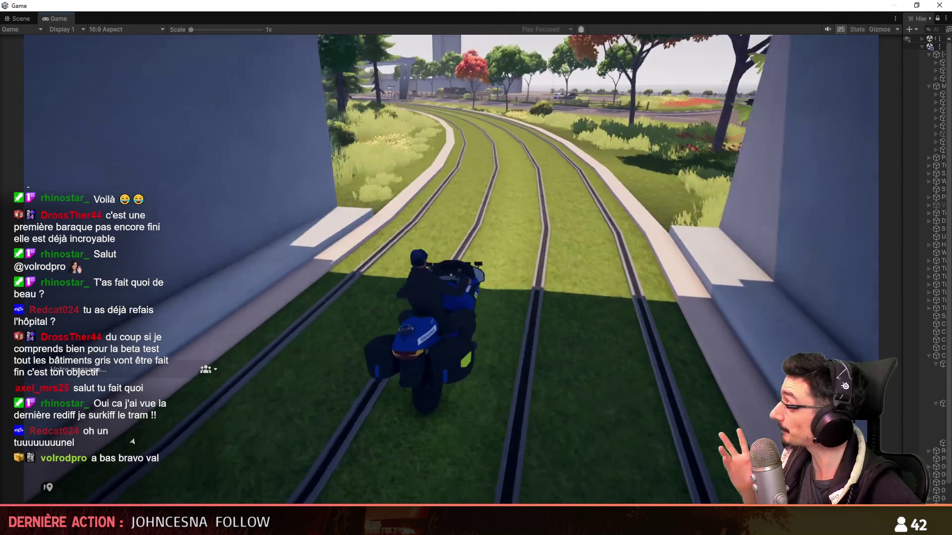
Step: Ride the police motorcycle forward along the tram tracks toward the tunnel
key("w")
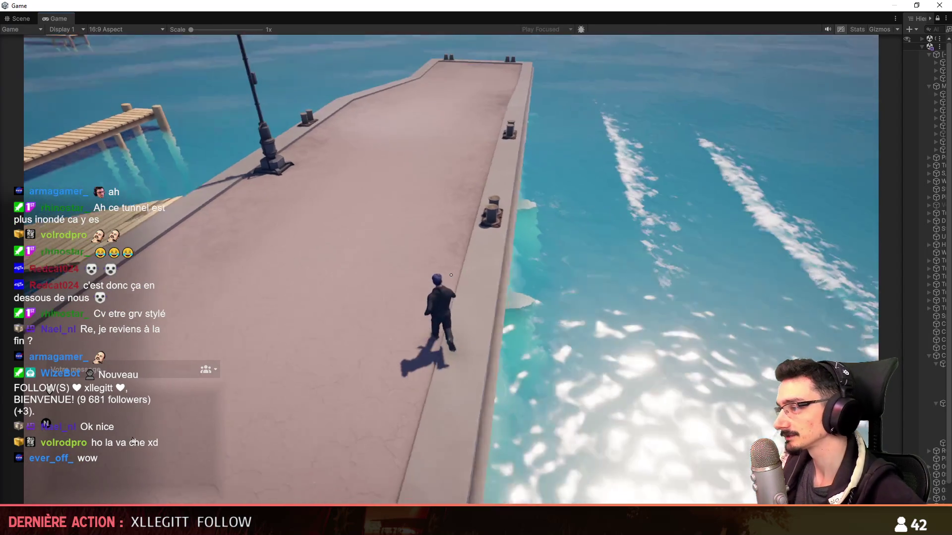
Step: Run the character down the pier and jump up onto the wooden pier
key("w")
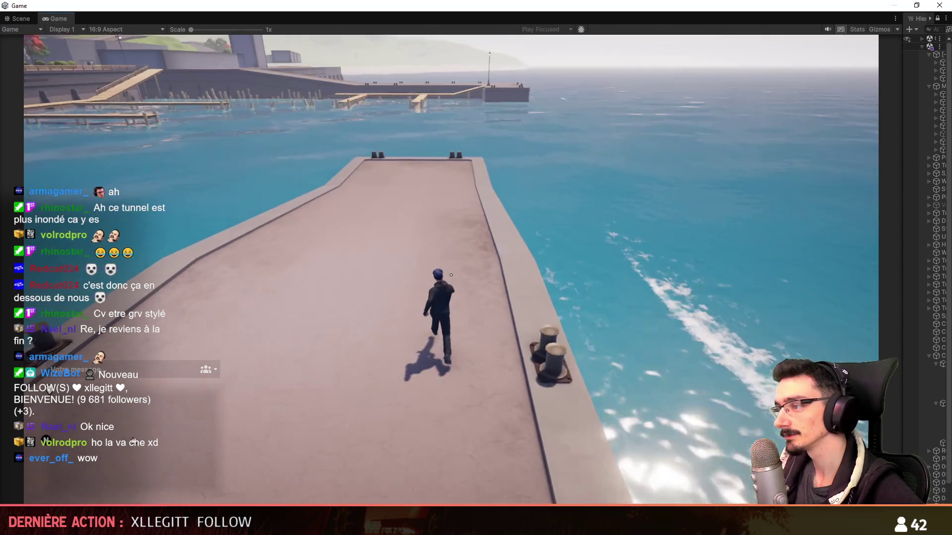
key("space")
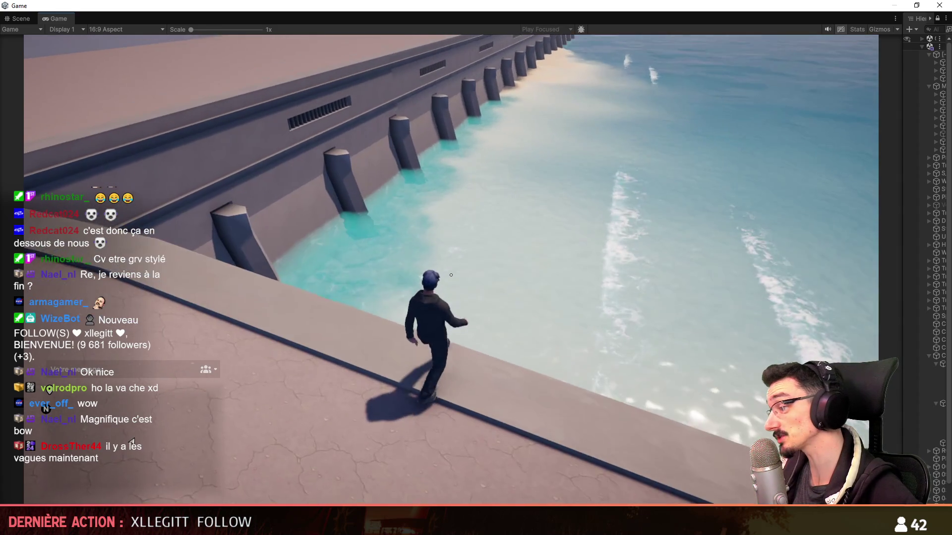
Step: Toggle the admin panel and run the character along the harbour wall and pier past the jetties
key("F1")
key("F1")
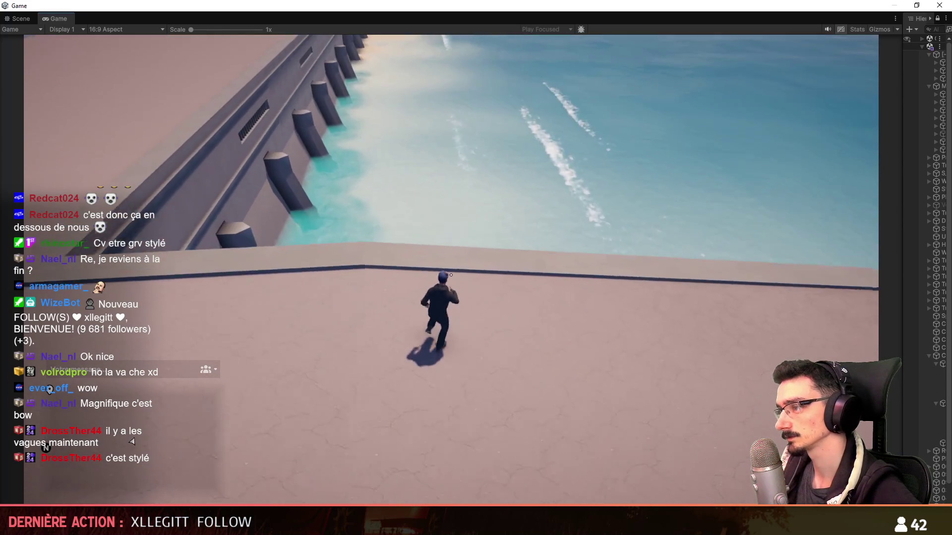
key("d")
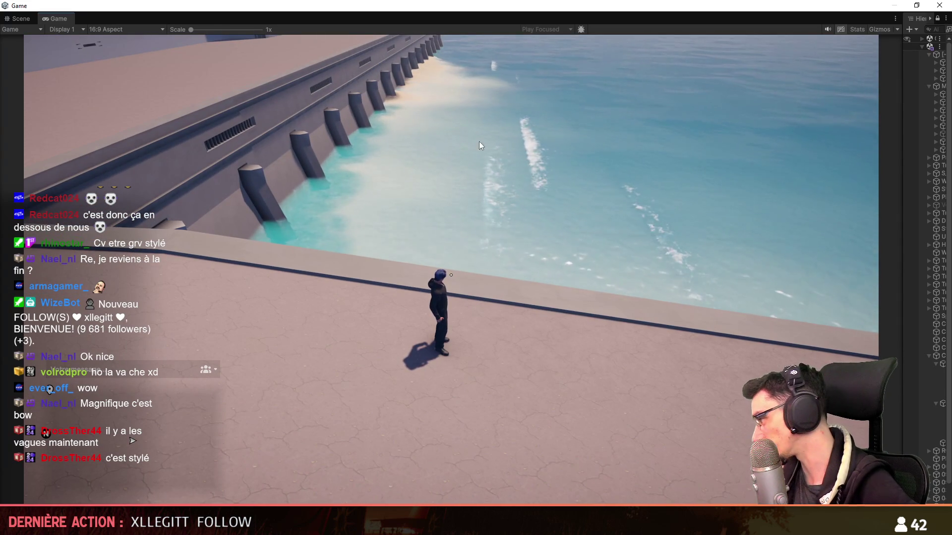
key("w")
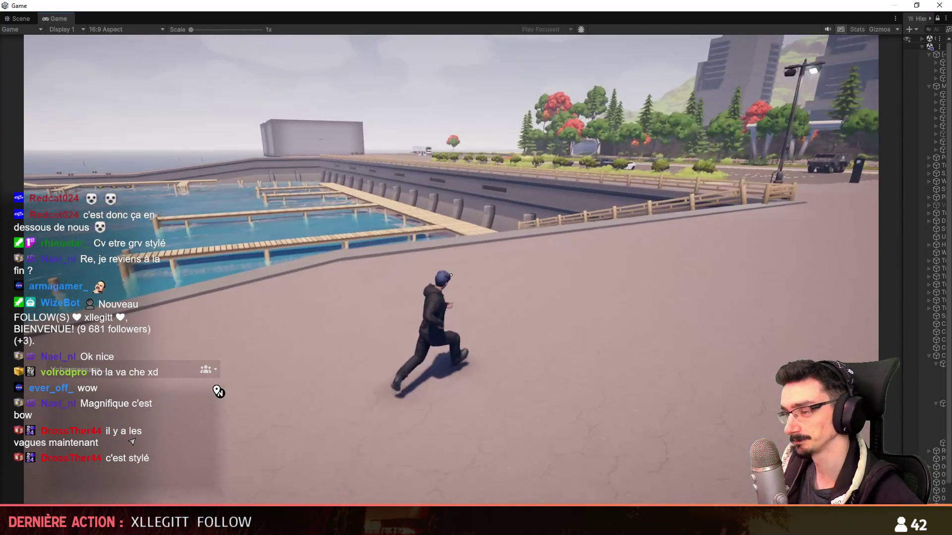
key("a")
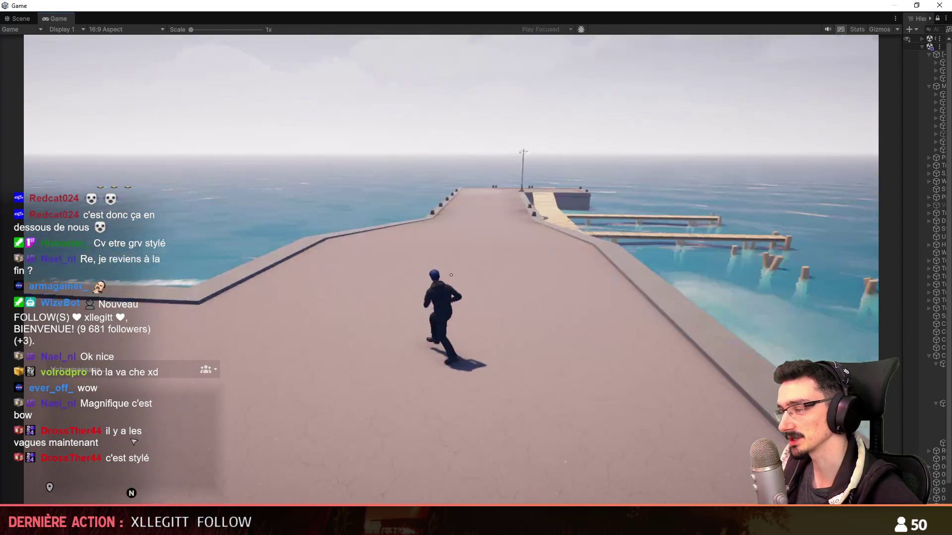
key("a")
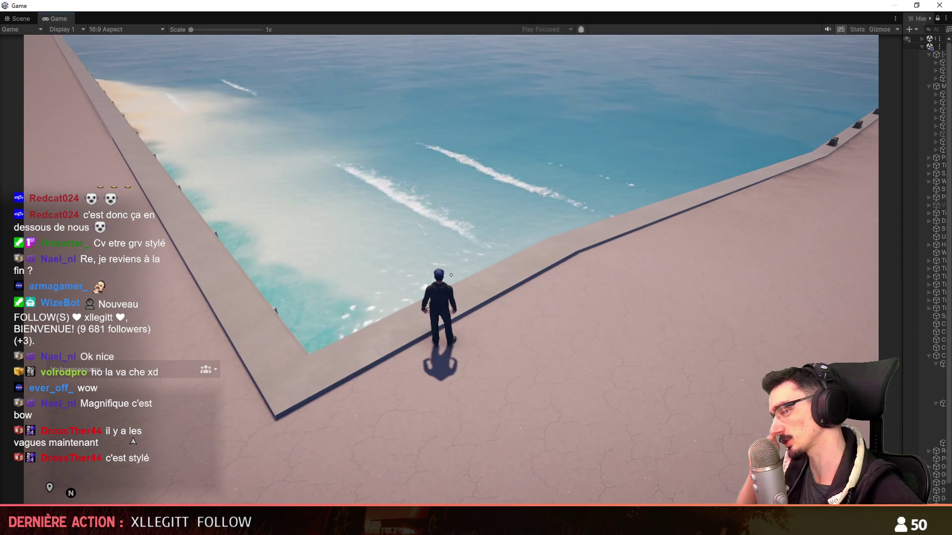
key("d")
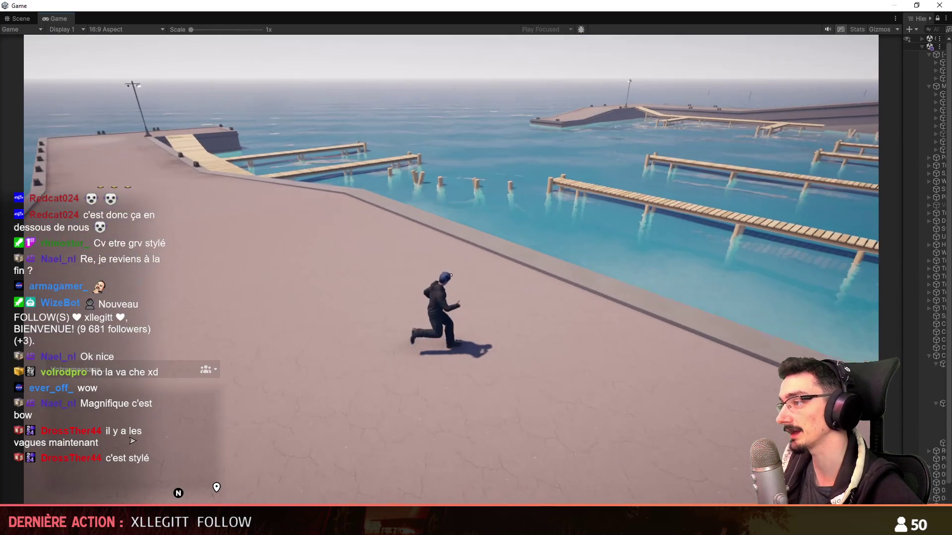
key("d")
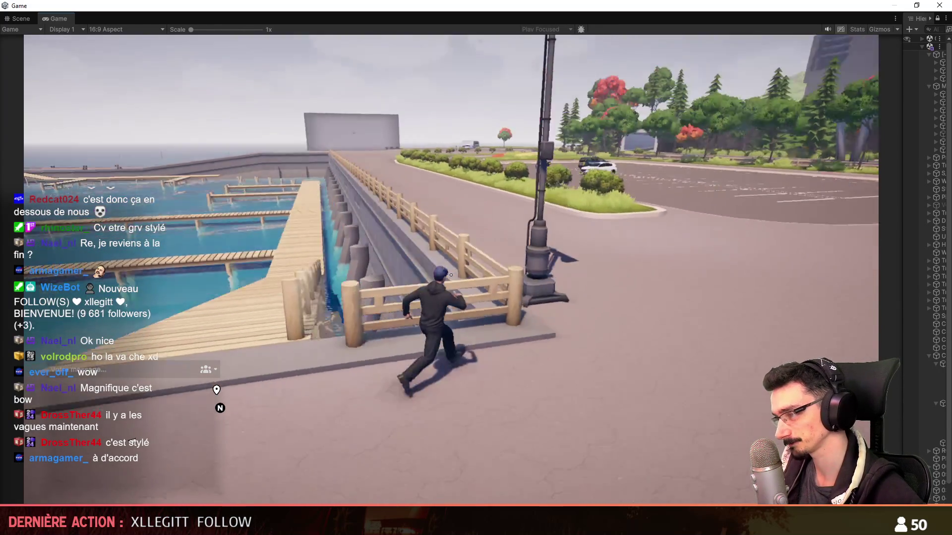
Step: Run along the railing toward the parking lot, look up at the character, then return to Maya
key("a")
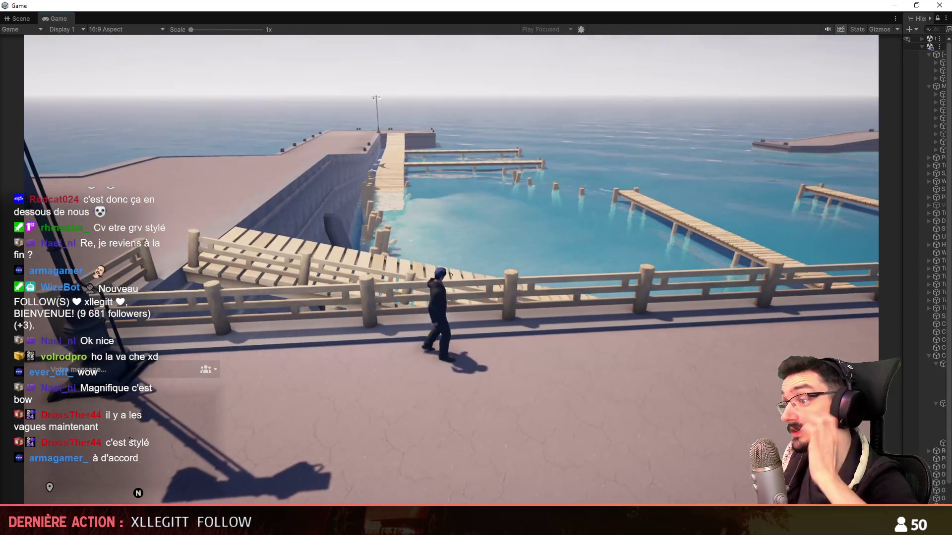
key("d")
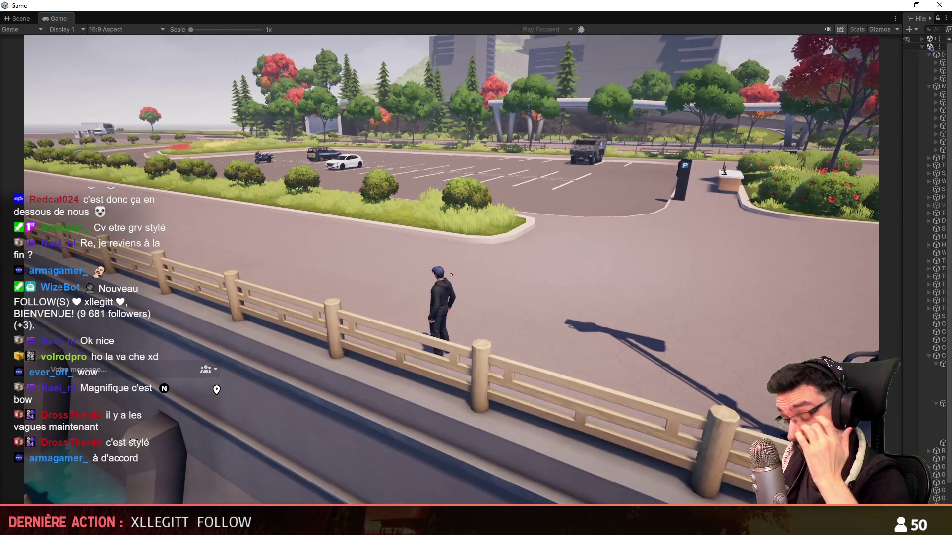
right_click_drag(452, 278, 455, 383)
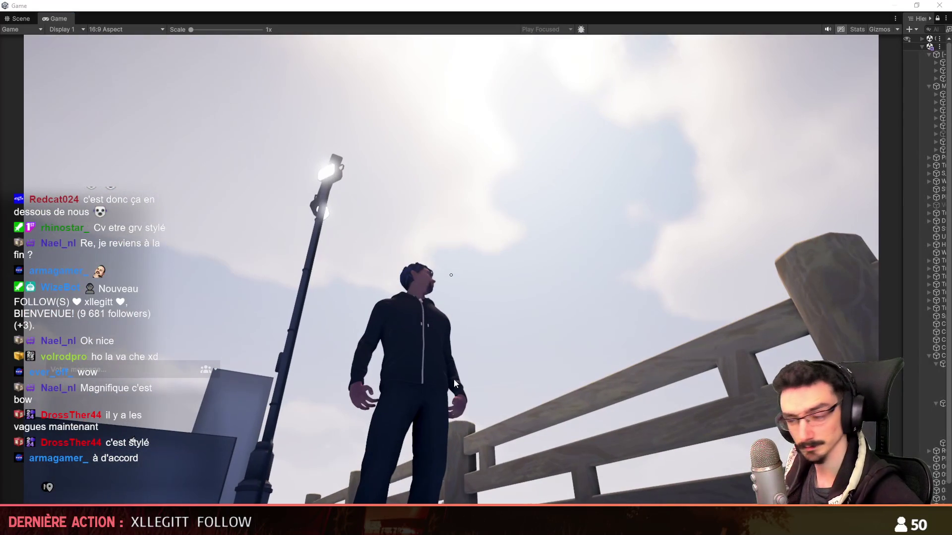
key("alt+Tab")
Step: Orbit down to a low view of the interior walls and select the house mesh
left_click(722, 259)
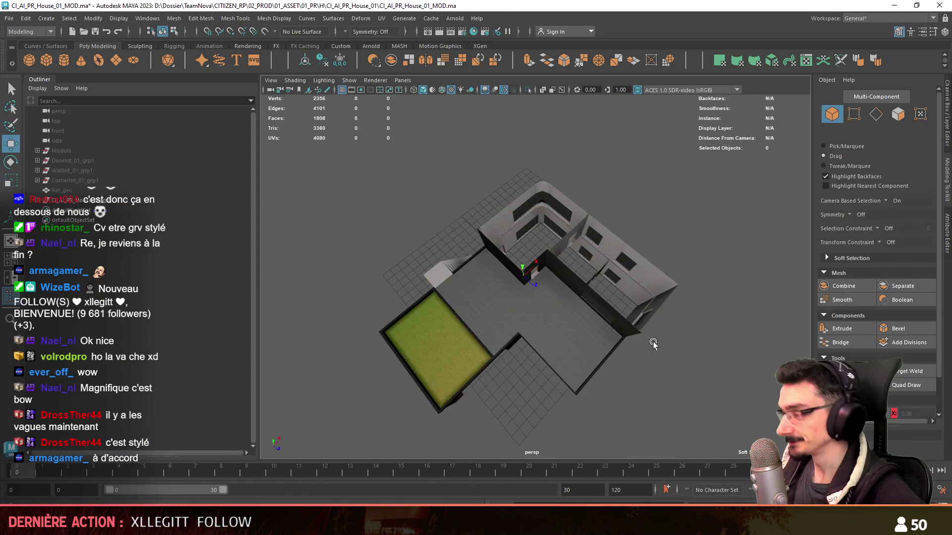
scroll(651, 339, "up", 5)
mouse_move(651, 339)
left_mouse_down("alt")
mouse_move(545, 307)
mouse_move(512, 330)
mouse_move(496, 317)
mouse_move(534, 296)
left_mouse_up("alt")
scroll(545, 308, "down", 5)
scroll(512, 329, "up", 2)
scroll(651, 301, "up", 3)
left_click(651, 301)
mouse_move(647, 304)
left_mouse_down("alt")
mouse_move(630, 385)
mouse_move(611, 317)
mouse_move(589, 290)
mouse_move(408, 311)
mouse_move(546, 322)
left_mouse_up("alt")
scroll(589, 291, "down", 5)
key("F10")
scroll(559, 325, "up", 3)
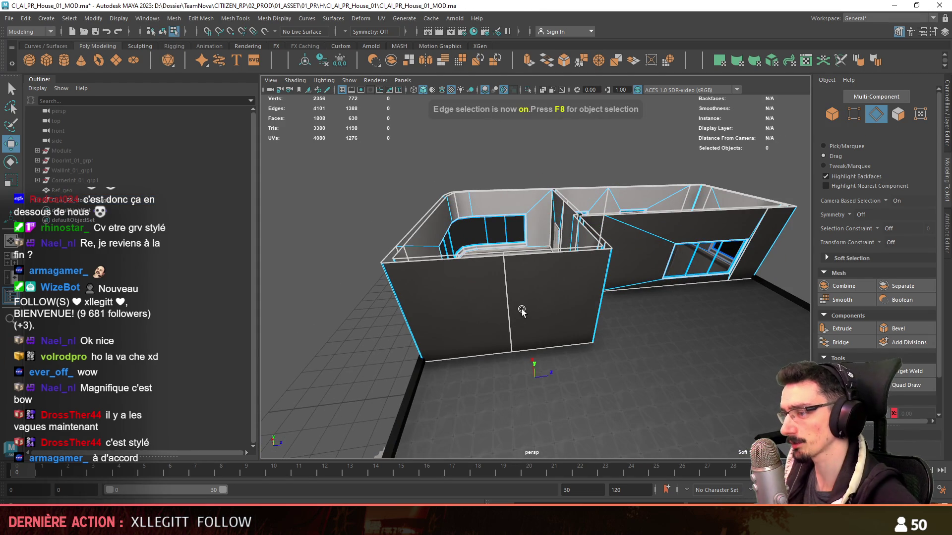
key("F8")
mouse_move(505, 300)
left_mouse_down("alt")
mouse_move(486, 314)
mouse_move(572, 281)
mouse_move(646, 320)
mouse_move(542, 260)
left_mouse_up("alt")
Step: In edge mode, target-weld two stray interior wall edges into their neighbours and the corner
key("F10")
left_click(573, 280)
key("F8")
scroll(573, 280, "down", 5)
scroll(572, 280, "up", 5)
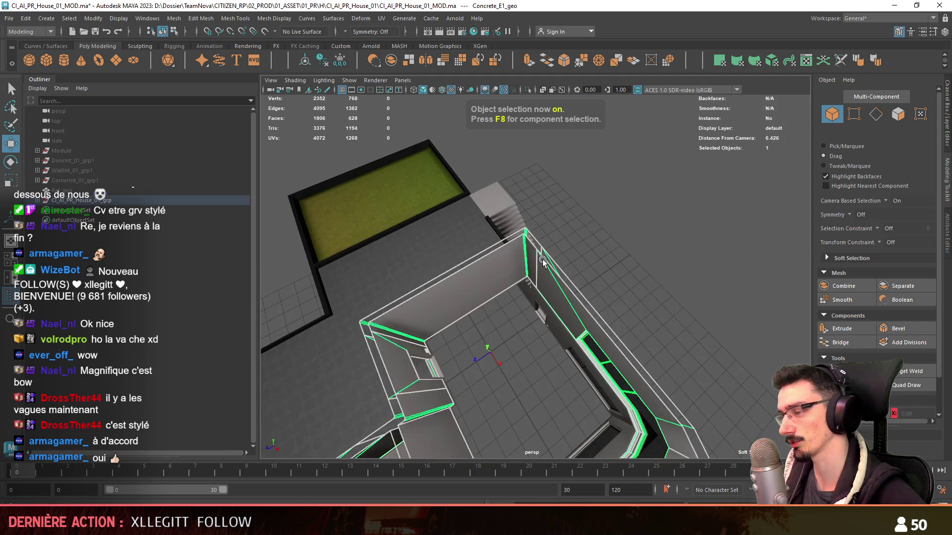
key("F10")
scroll(542, 259, "up", 4)
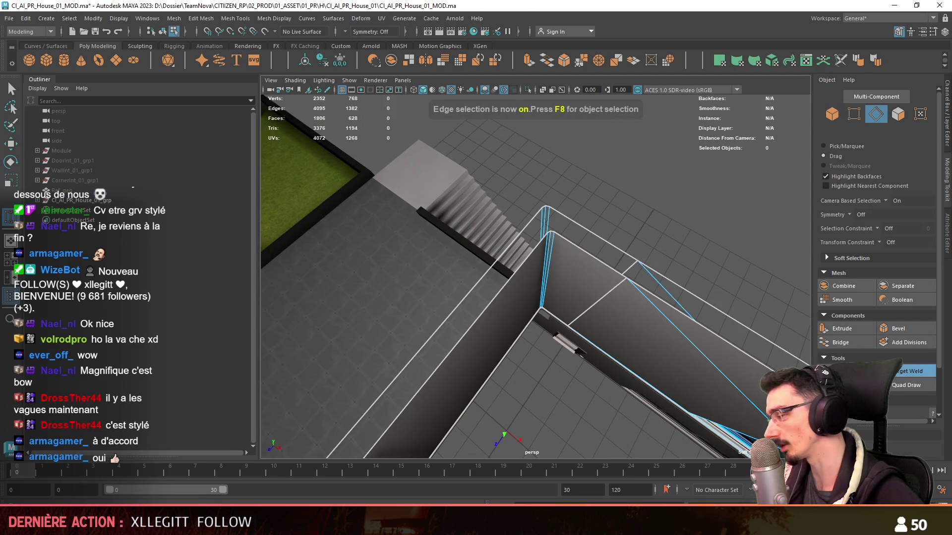
mouse_move(547, 280)
left_mouse_down("alt")
mouse_move(416, 340)
mouse_move(484, 243)
mouse_move(571, 305)
left_mouse_up("alt")
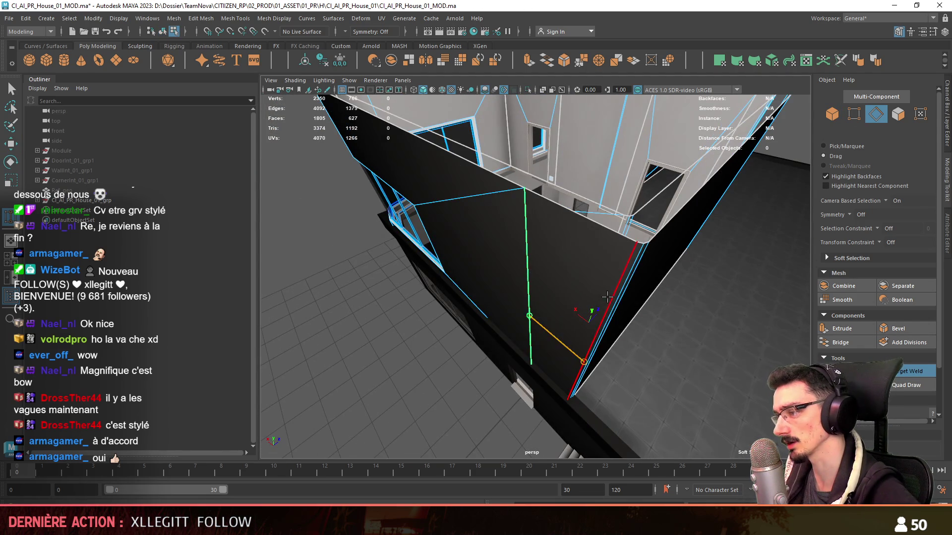
mouse_move(607, 297)
left_mouse_down("alt")
mouse_move(561, 301)
mouse_move(610, 284)
mouse_move(500, 286)
left_mouse_up("alt")
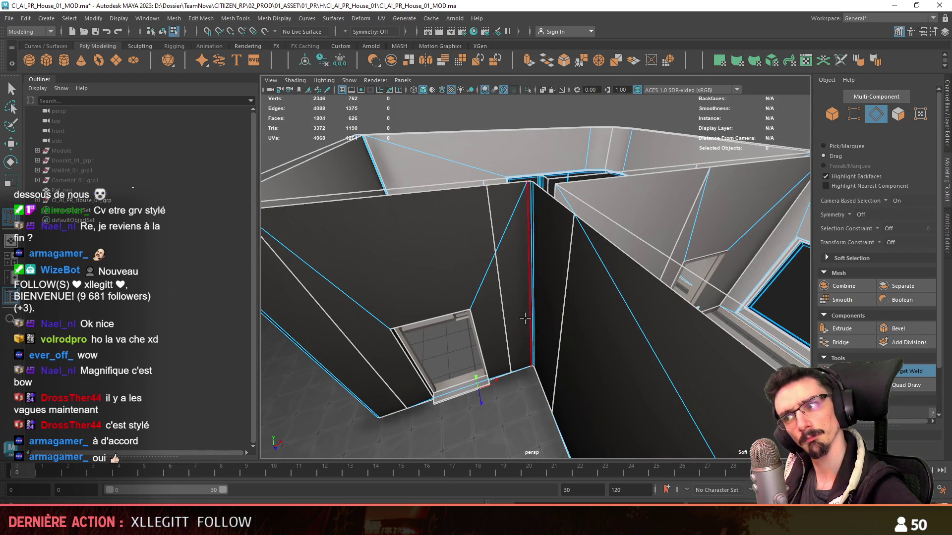
Step: Select the faces of the small door wall and the front wall in face mode
scroll(509, 316, "down", 10)
key("F11")
key("w")
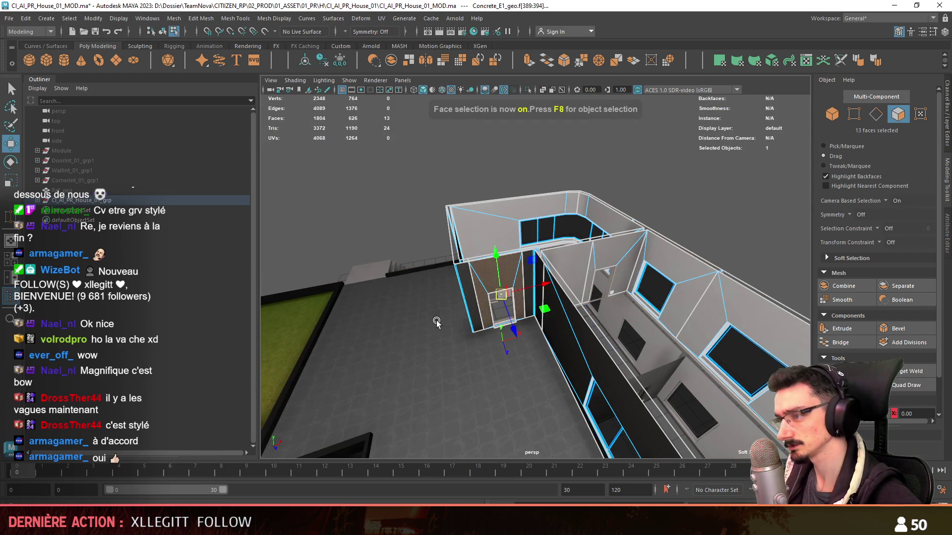
mouse_move(545, 318)
left_mouse_down("alt")
mouse_move(572, 327)
mouse_move(518, 340)
mouse_move(501, 365)
mouse_move(423, 355)
left_mouse_up("alt")
left_click(529, 369)
left_click(545, 357, "shift")
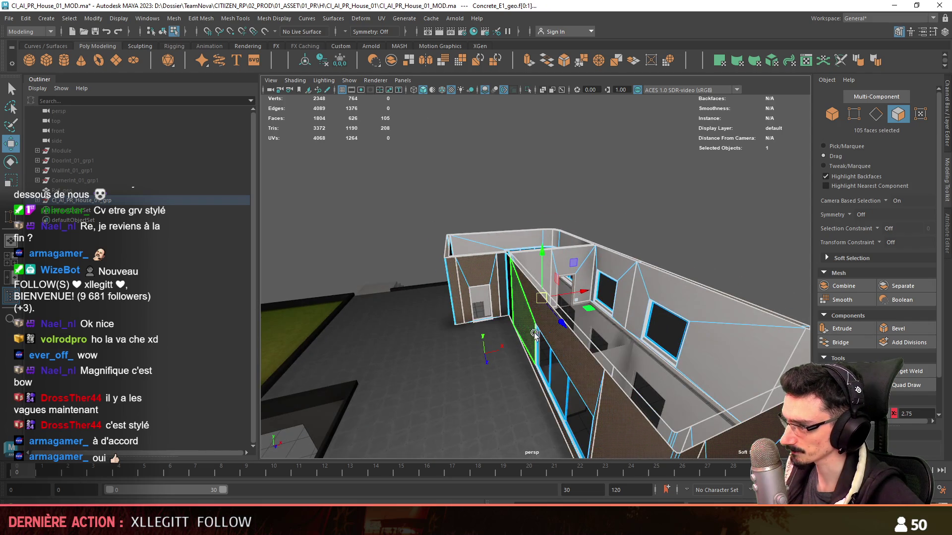
left_click_drag(545, 357, 722, 204, "alt")
Step: Merge overlapping vertices across the whole house mesh from the Mesh menu
key("F8")
scroll(525, 310, "up", 8)
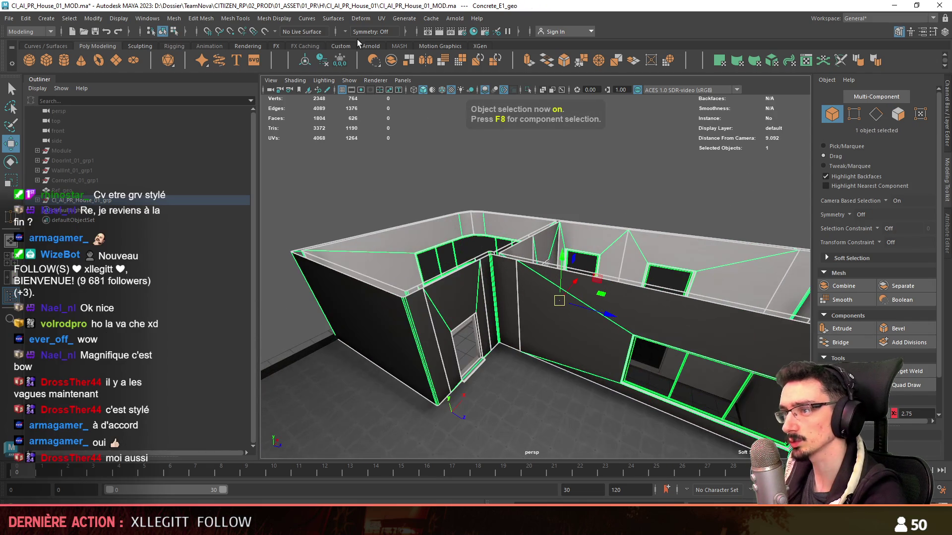
scroll(526, 327, "up", 3)
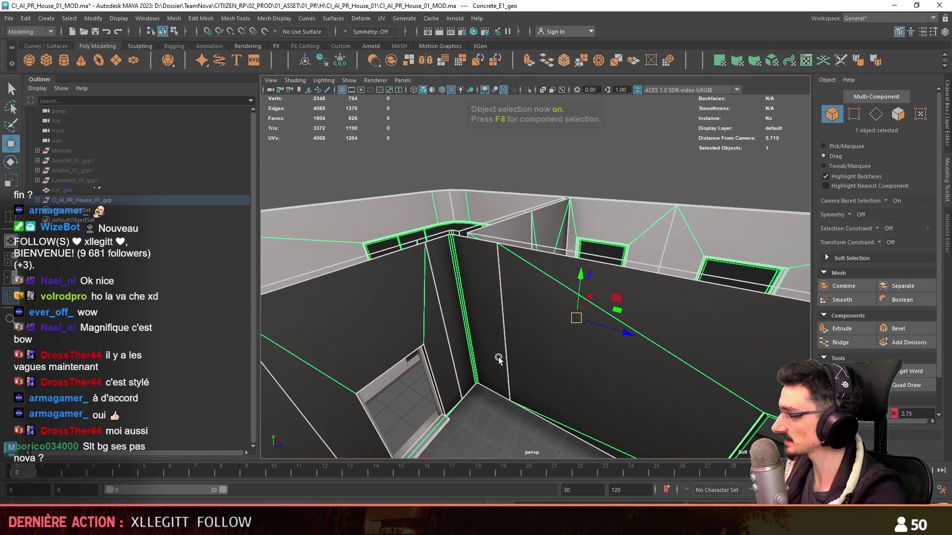
scroll(534, 343, "down", 3)
left_click(200, 20)
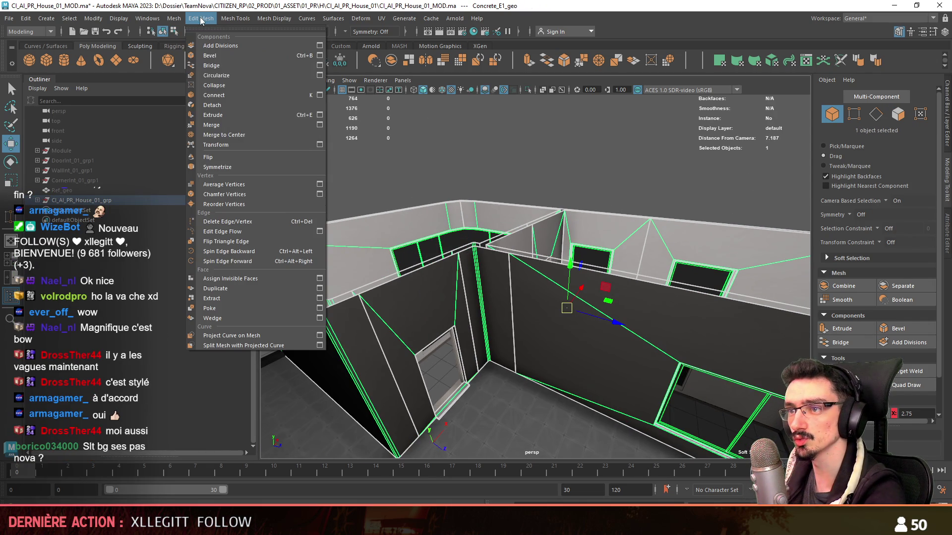
left_click(231, 127)
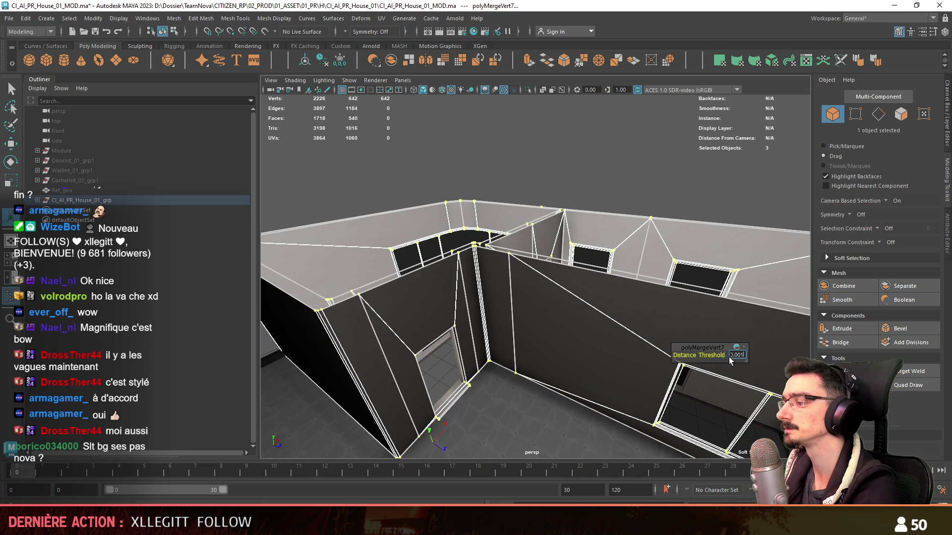
scroll(512, 324, "down", 5)
Step: Orbit around the house, frame it, and close in on the interior walls
key("F8")
left_click_drag(664, 194, 642, 213, "alt")
scroll(501, 288, "up", 5)
scroll(537, 311, "down", 3)
scroll(509, 322, "up", 2)
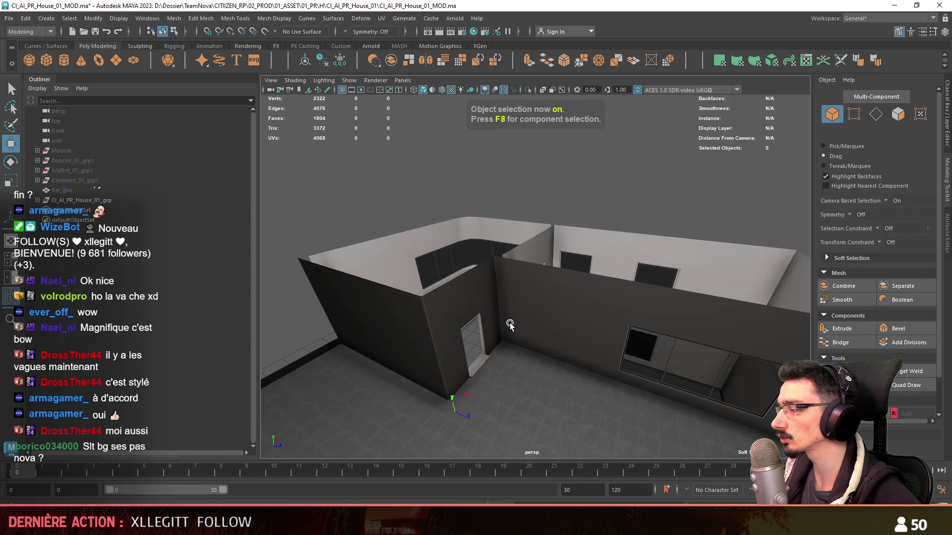
key("F8")
key("f")
left_click_drag(629, 323, 615, 347, "alt")
Step: Target-weld three stray edges on the upper-floor walls, including one on the corner wall
key("F10")
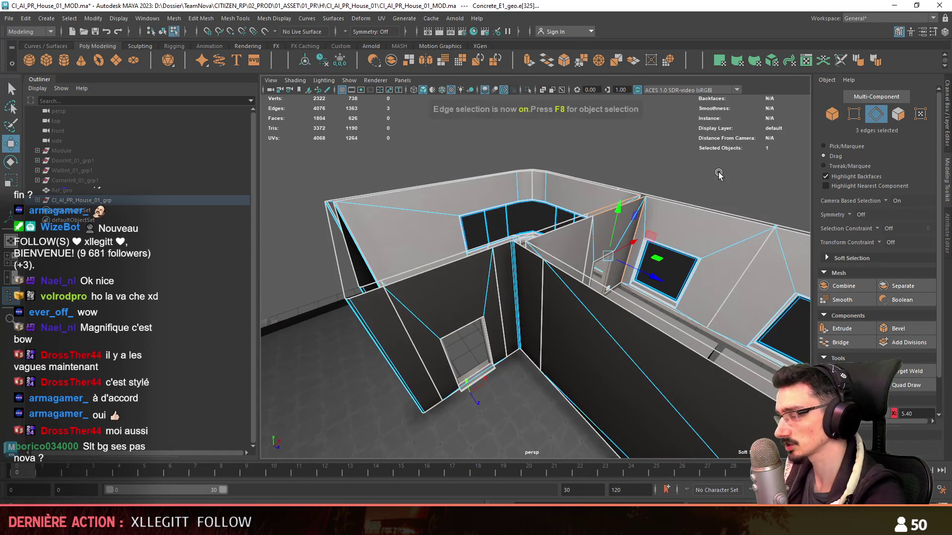
left_click_drag(510, 324, 516, 322)
scroll(513, 322, "up", 2)
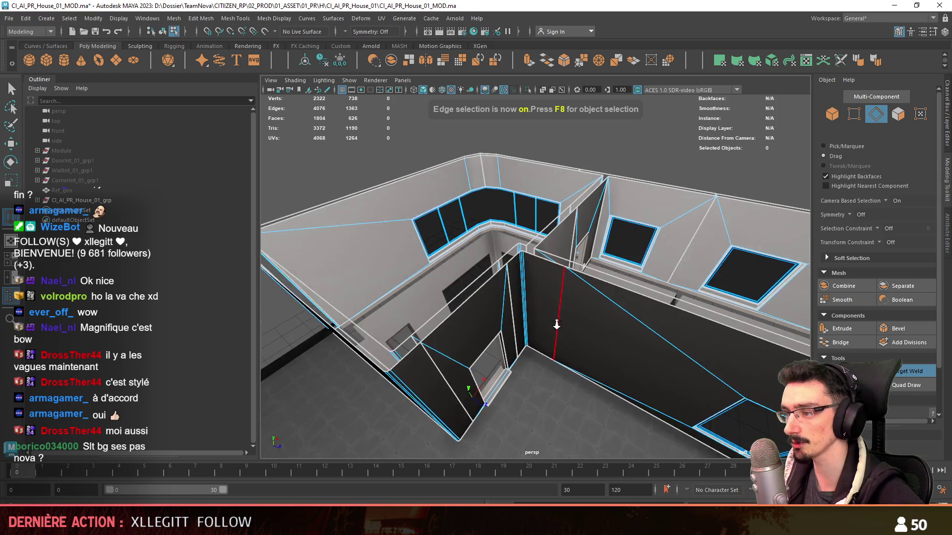
scroll(496, 315, "up", 1)
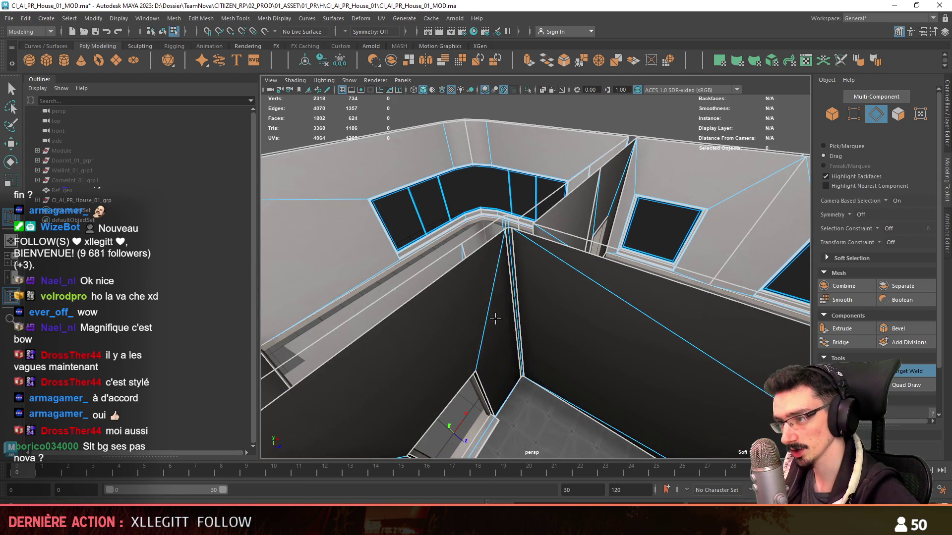
scroll(495, 318, "down", 5)
scroll(587, 256, "up", 3)
scroll(590, 270, "down", 5)
mouse_move(567, 261)
left_mouse_down()
mouse_move(546, 278)
mouse_move(496, 287)
mouse_move(569, 304)
left_mouse_up()
scroll(550, 297, "up", 5)
mouse_move(485, 298)
left_mouse_down()
mouse_move(555, 308)
mouse_move(463, 320)
mouse_move(452, 303)
left_mouse_up()
scroll(504, 308, "down", 5)
scroll(573, 342, "down", 5)
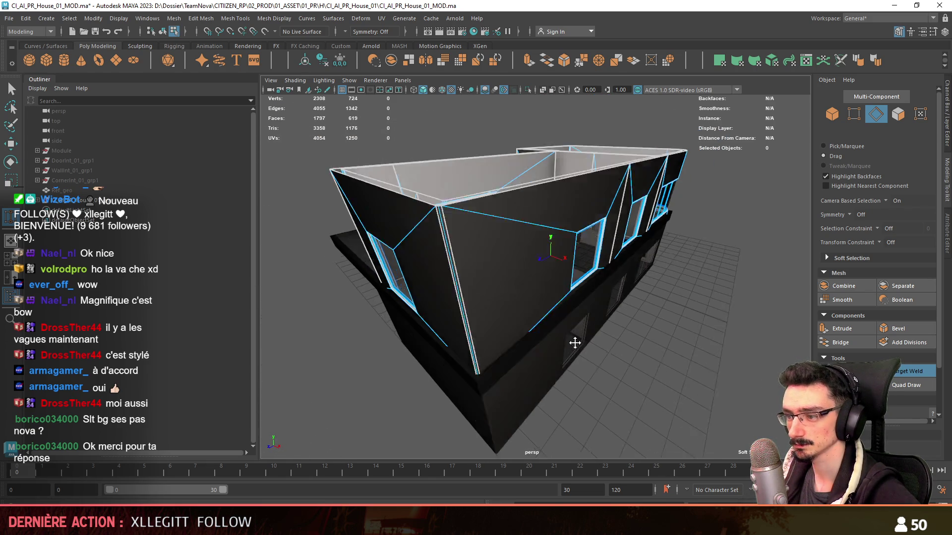
Step: Inspect the upper floor from outside, then move inside toward the doorway and baseboard
mouse_move(573, 342)
left_mouse_down("alt")
mouse_move(632, 237)
mouse_move(482, 269)
mouse_move(361, 233)
mouse_move(473, 238)
left_mouse_up("alt")
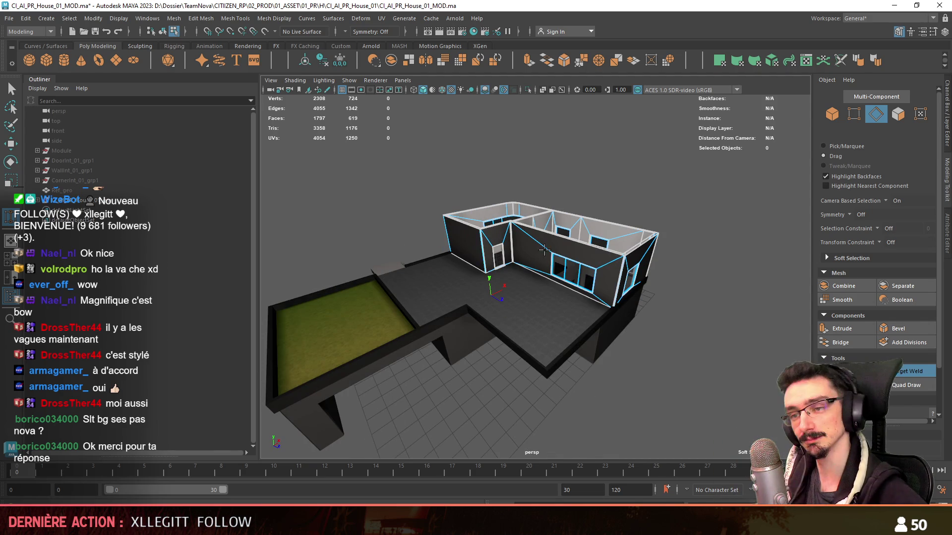
key("F8")
right_click_drag(545, 250, 745, 332, "alt")
left_click(738, 319)
mouse_move(739, 320)
left_mouse_down("alt")
mouse_move(570, 287)
mouse_move(652, 311)
mouse_move(632, 281)
left_mouse_up("alt")
left_click(539, 218)
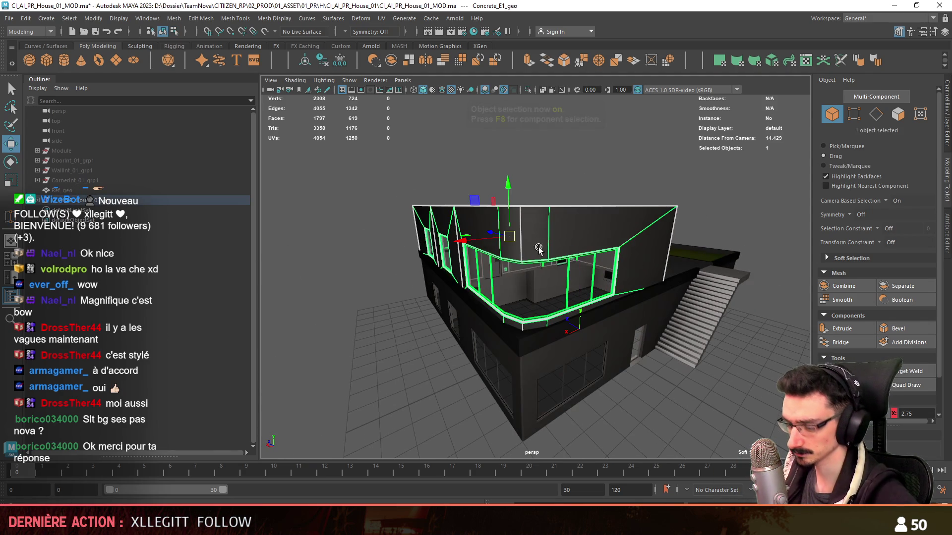
key("f")
left_click(640, 407)
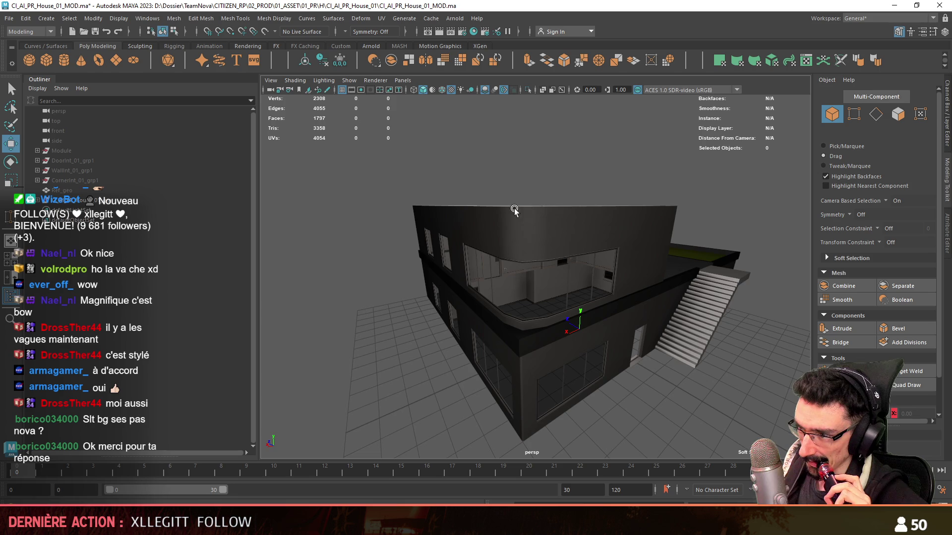
scroll(545, 264, "up", 5)
mouse_move(543, 269)
left_mouse_down("alt")
mouse_move(692, 321)
mouse_move(601, 319)
mouse_move(428, 291)
mouse_move(514, 275)
mouse_move(560, 320)
mouse_move(596, 249)
left_mouse_up("alt")
mouse_move(410, 313)
left_mouse_down("alt")
mouse_move(489, 261)
mouse_move(617, 271)
mouse_move(546, 300)
mouse_move(435, 314)
left_mouse_up("alt")
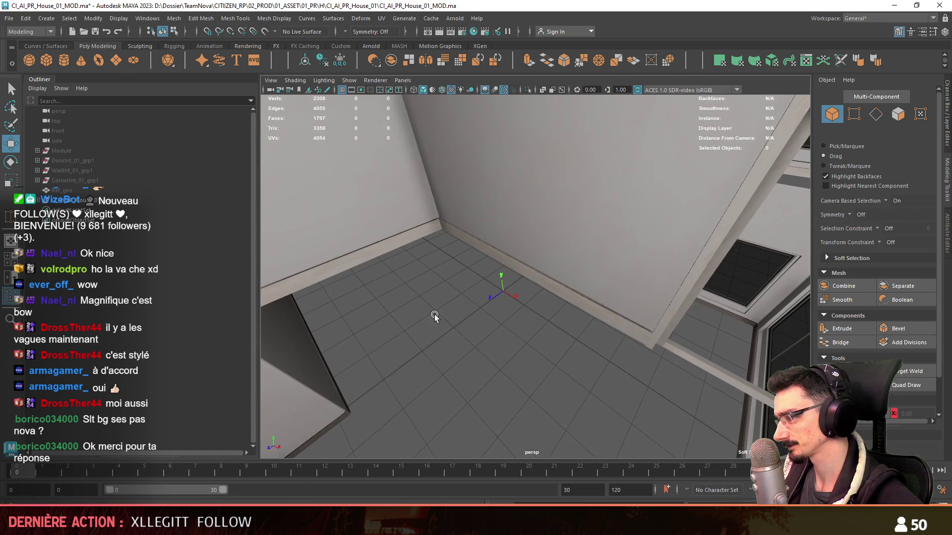
Step: Merge the overlapping vertices of Wood_E1_geo with a 0.01 distance threshold
left_click(633, 332)
mouse_move(633, 331)
left_mouse_down("alt")
mouse_move(554, 331)
mouse_move(584, 362)
left_mouse_up("alt")
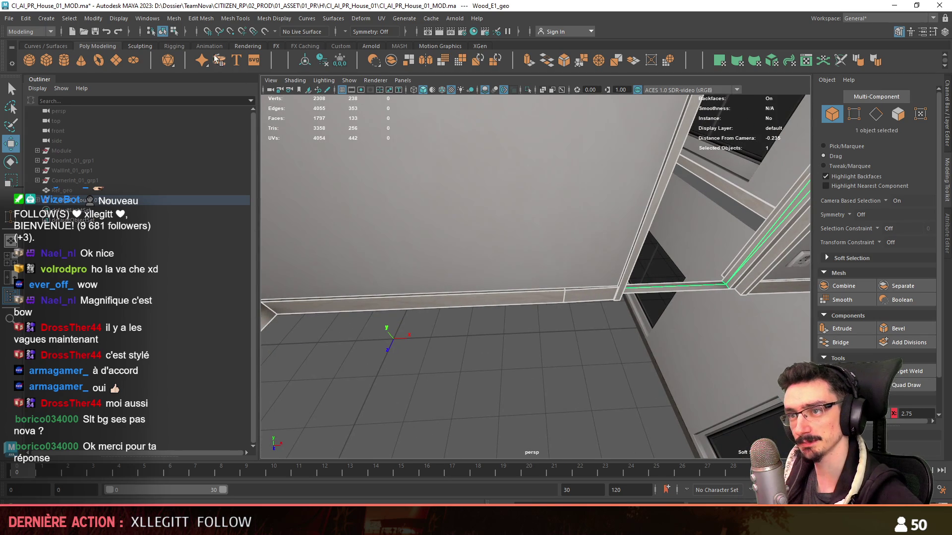
left_click(201, 18)
left_click(221, 122)
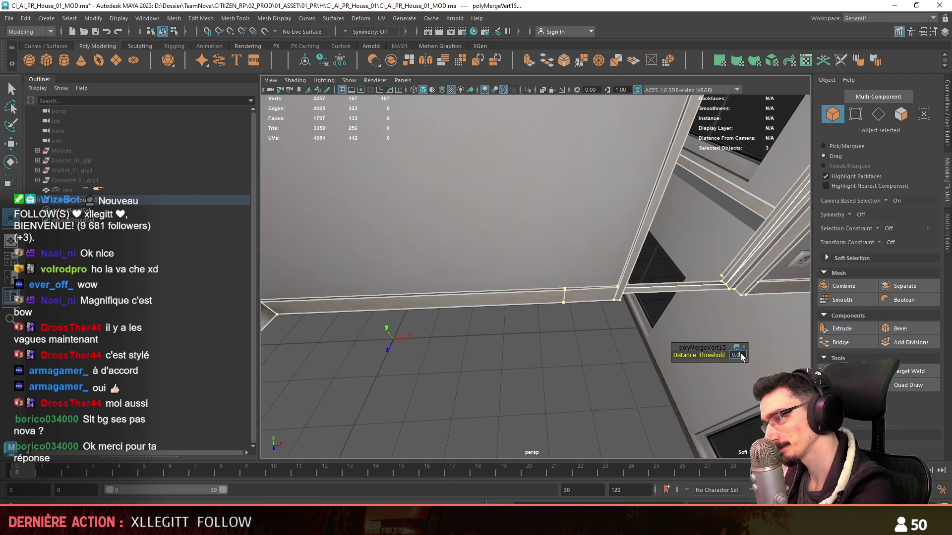
mouse_move(622, 343)
left_mouse_down("alt")
mouse_move(451, 329)
mouse_move(550, 378)
mouse_move(601, 385)
mouse_move(574, 374)
mouse_move(484, 281)
left_mouse_up("alt")
Step: Check a single baseboard face in face-selection mode, then return to object mode
key("F11")
key("w")
left_click(439, 303)
key("F8")
Step: Select and frame the concrete upper floor Concrete_E1_geo, view it from above, then deselect
mouse_move(552, 347)
left_mouse_down("alt")
mouse_move(511, 295)
mouse_move(463, 283)
mouse_move(473, 270)
mouse_move(560, 293)
left_mouse_up("alt")
left_click(560, 293)
key("f")
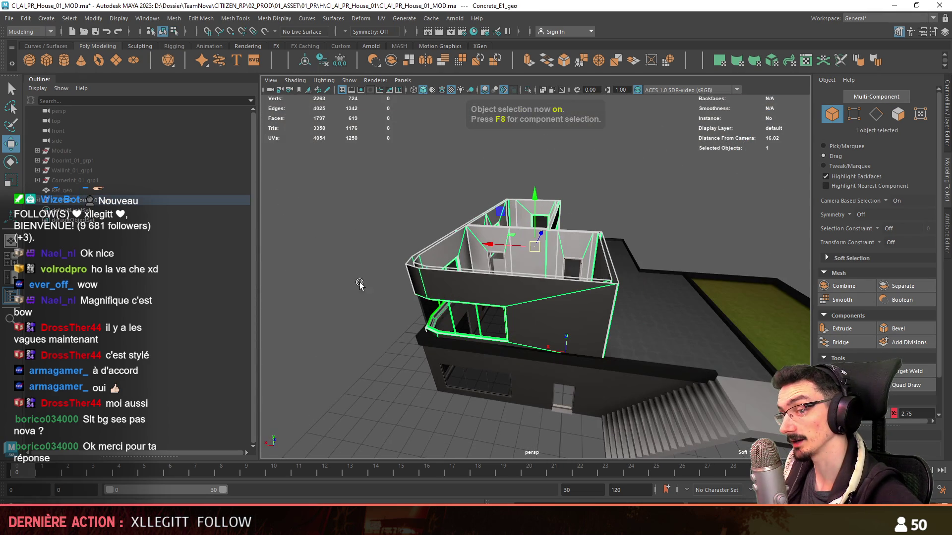
mouse_move(461, 277)
left_mouse_down("alt")
mouse_move(618, 196)
mouse_move(749, 216)
mouse_move(619, 278)
mouse_move(604, 267)
left_mouse_up("alt")
left_click(636, 187)
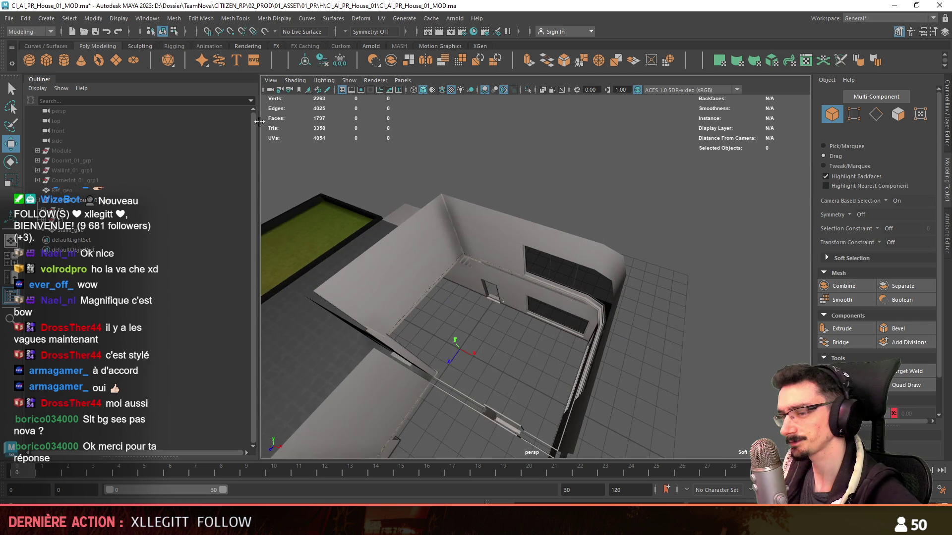
Step: Create a polygon cube and delete all but one of its faces
left_click(46, 59)
left_click_drag(362, 235, 453, 305, "alt")
key("F11")
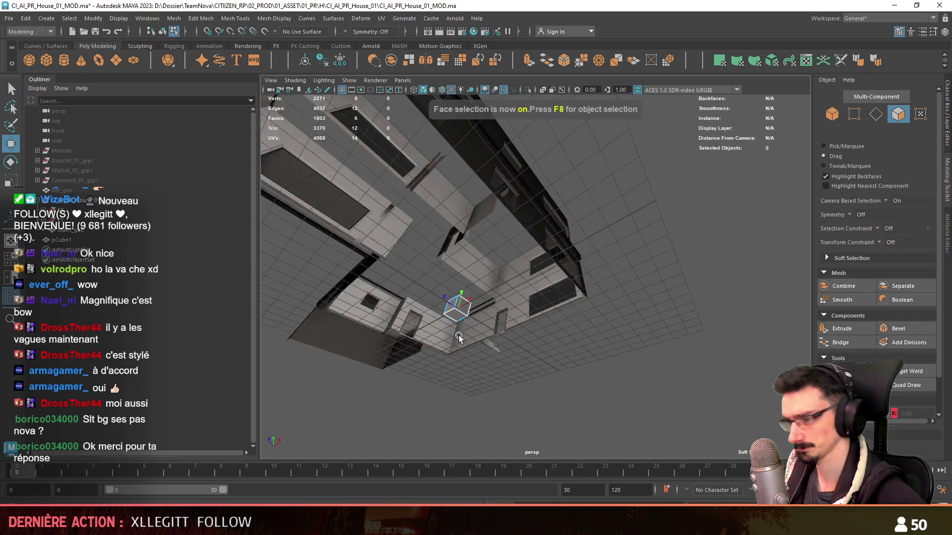
left_click(457, 310)
key("ctrl+shift+i")
key("Delete")
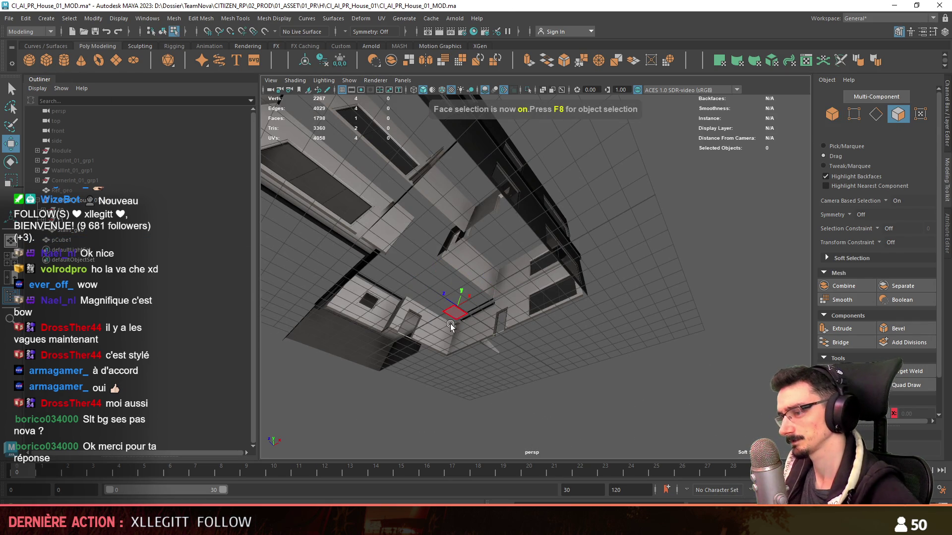
Step: Raise the remaining quad face to a height of 7.80 and return to object mode
left_click(450, 325)
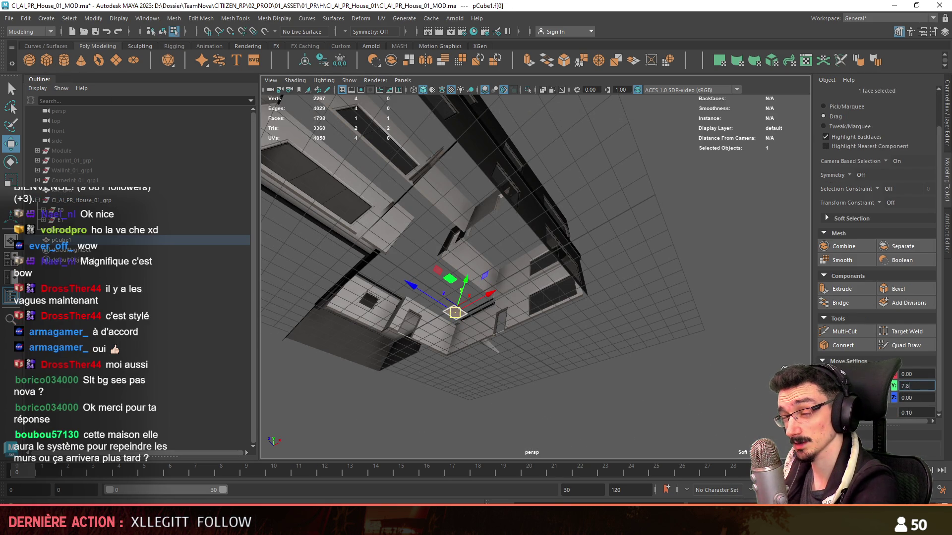
mouse_move(545, 278)
left_mouse_down("alt")
mouse_move(636, 298)
mouse_move(478, 266)
left_mouse_up("alt")
mouse_move(478, 266)
middle_mouse_down("alt")
mouse_move(589, 202)
mouse_move(459, 331)
mouse_move(478, 336)
middle_mouse_up("alt")
key("F8")
left_click(159, 212)
Step: Select pCube1 and move its edges out to match the upper-floor room walls
left_click(159, 220)
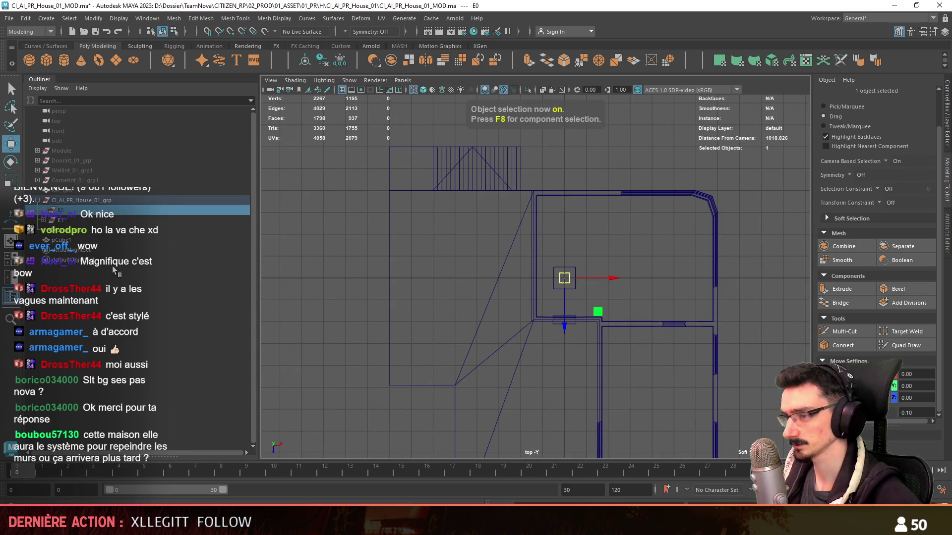
left_click(78, 230)
left_click(73, 240)
key("F8")
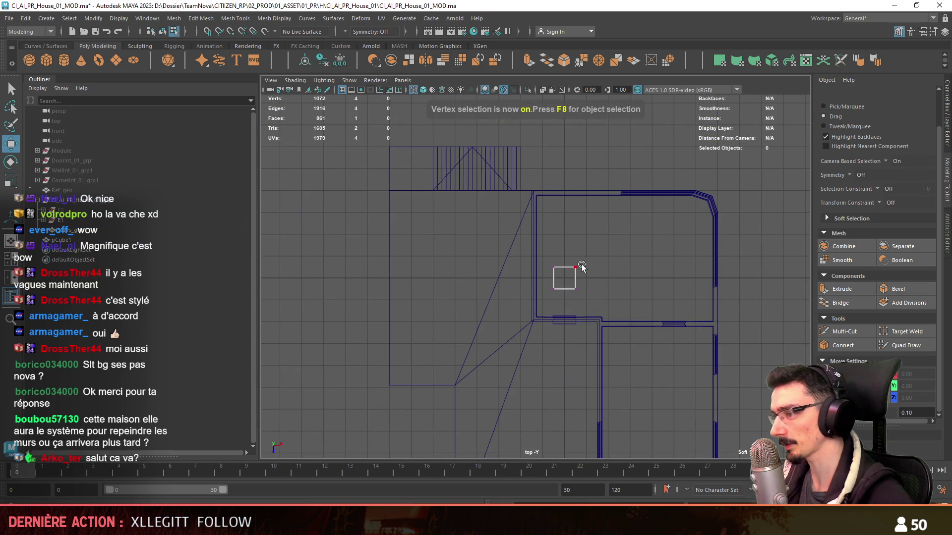
scroll(719, 351, "up", 2)
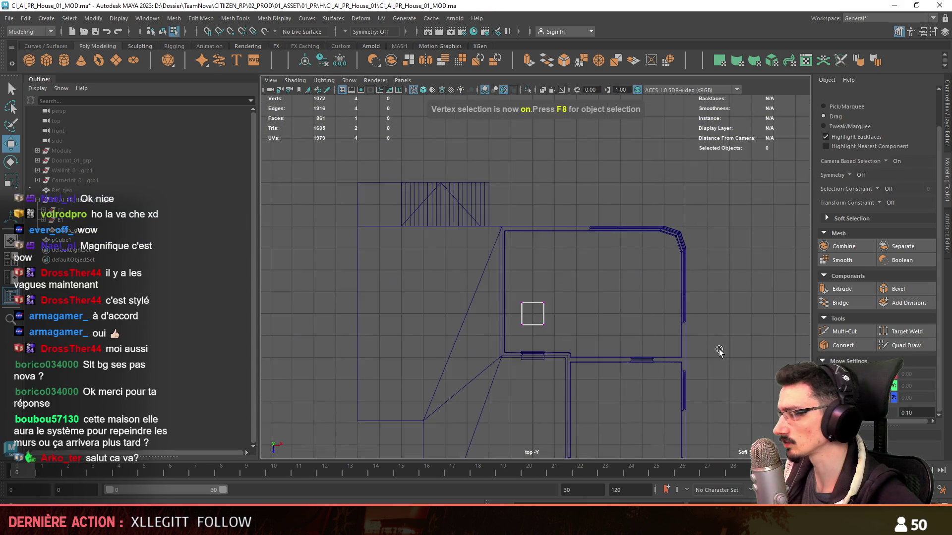
left_click(538, 309)
mouse_move(533, 346)
middle_mouse_down("alt")
mouse_move(486, 374)
mouse_move(475, 334)
mouse_move(471, 346)
middle_mouse_up("alt")
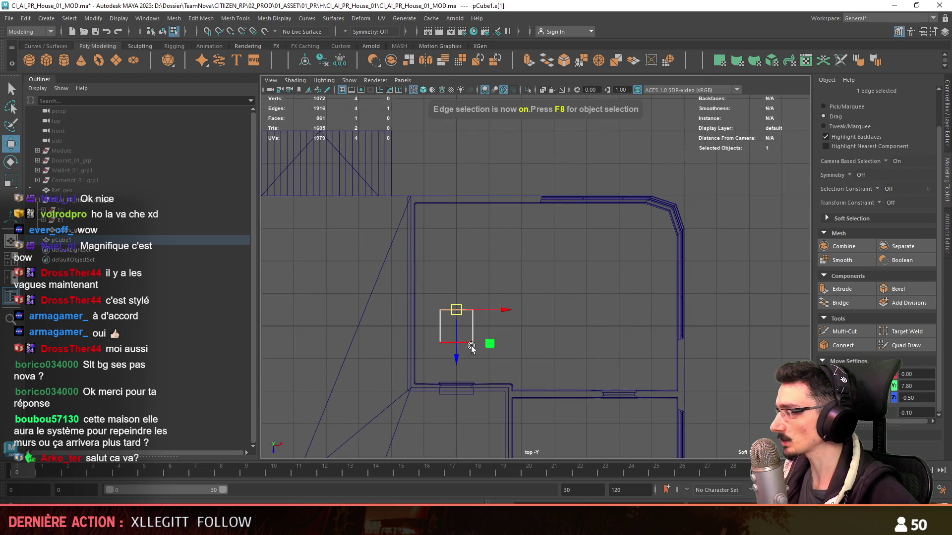
mouse_move(472, 378)
middle_mouse_down("alt")
mouse_move(519, 389)
mouse_move(474, 390)
middle_mouse_up("alt")
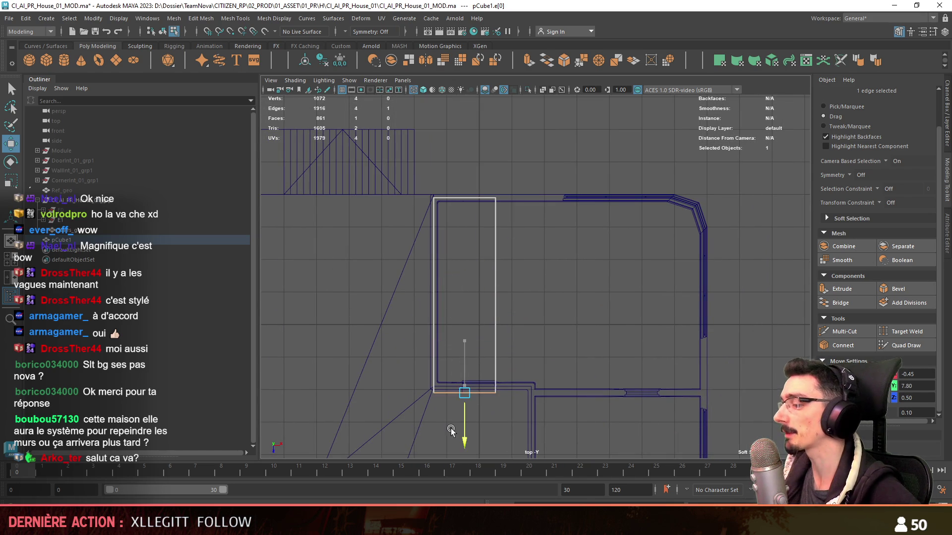
left_click(495, 286)
middle_click_drag(495, 286, 416, 276, "alt")
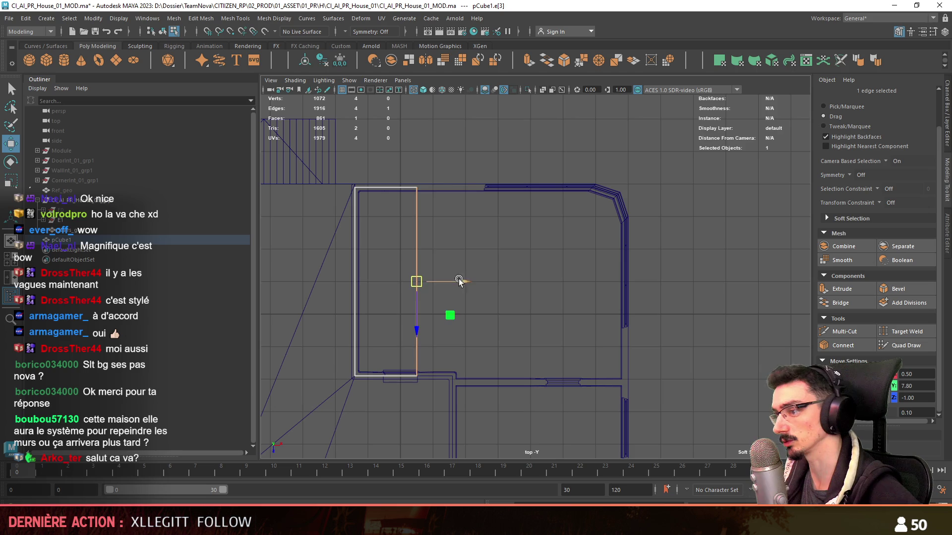
Step: Slide the corner vertex to the wall corner and extrude a face from the diagonal edge
key("F9")
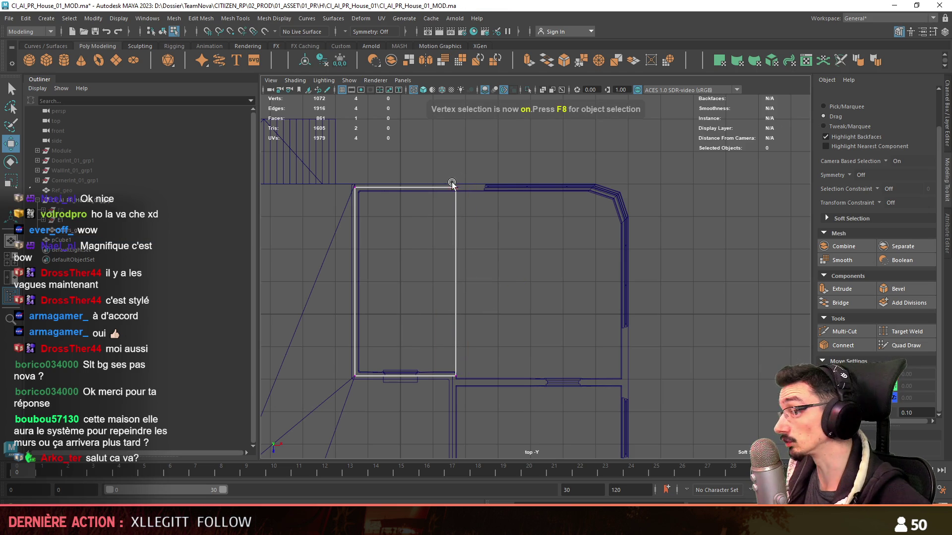
left_click(453, 183)
middle_click_drag(617, 218, 629, 225)
key("F10")
left_click(537, 268)
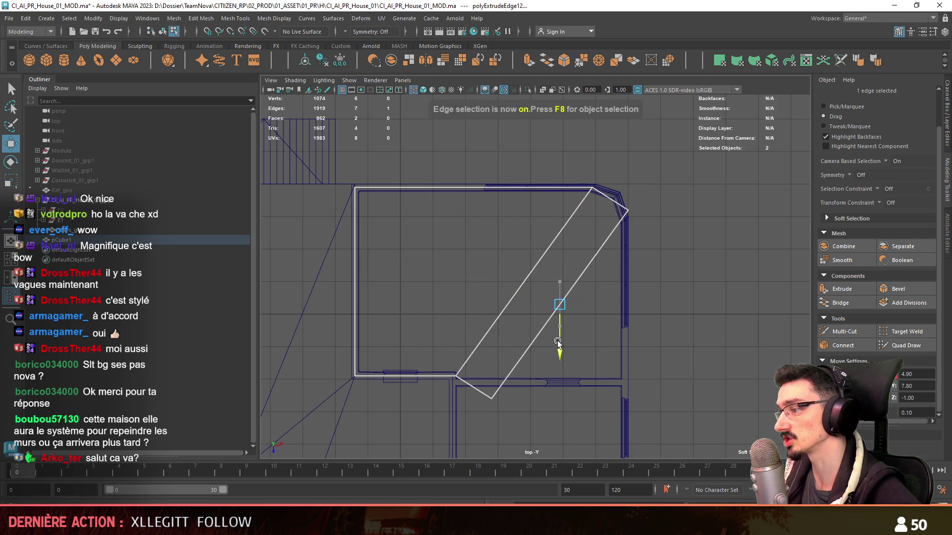
key("F9")
left_click(631, 219)
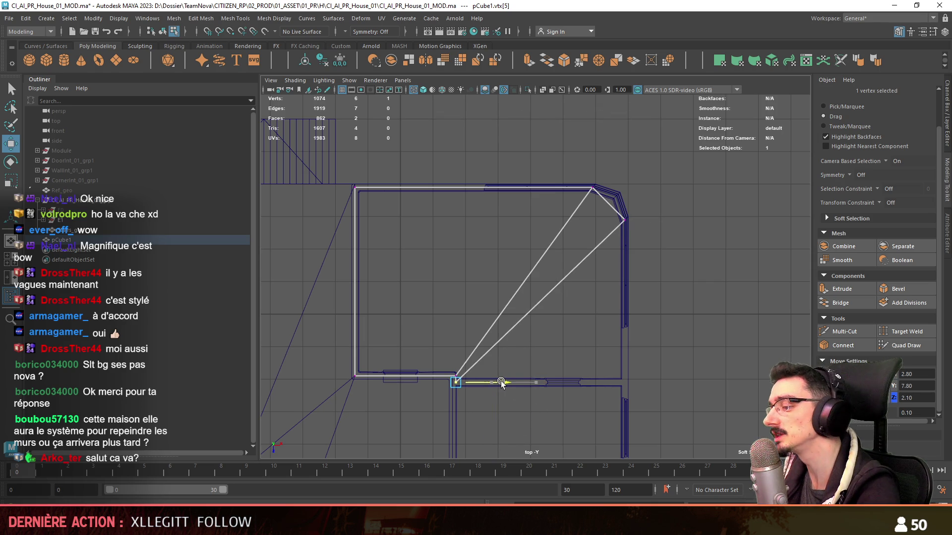
middle_click_drag(540, 345, 528, 279, "alt")
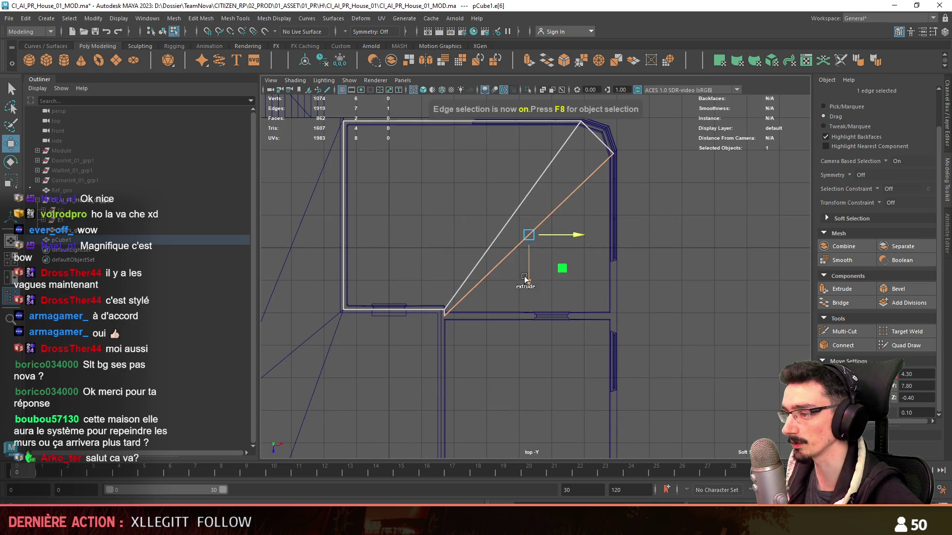
left_click_drag(529, 279, 485, 434, "shift")
Step: Snap the corner vertices to the angled wall bend and check the corner edges
scroll(464, 392, "up", 3)
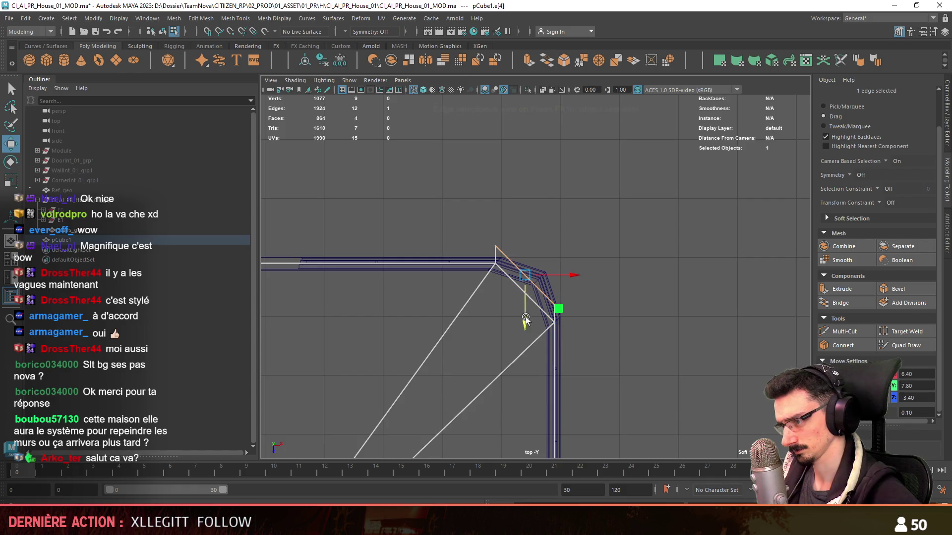
key("F9")
key("F10")
left_click(543, 288)
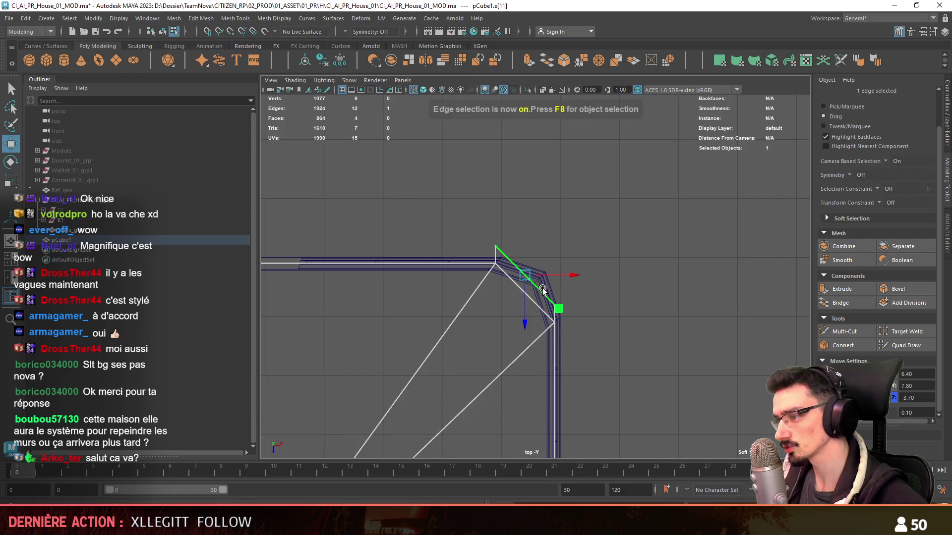
key("F9")
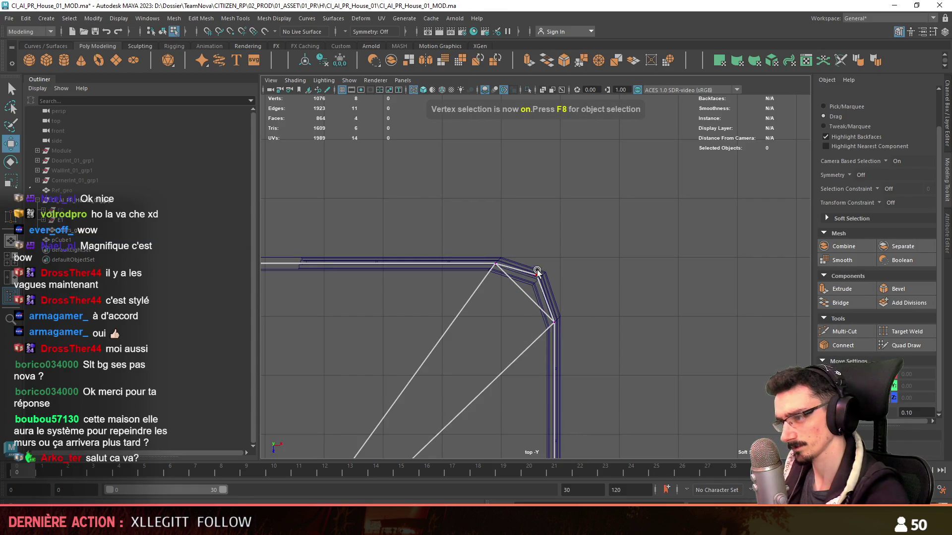
left_click(537, 272)
mouse_move(560, 284)
left_mouse_down("alt")
mouse_move(724, 178)
mouse_move(650, 148)
mouse_move(498, 326)
mouse_move(579, 335)
mouse_move(640, 294)
mouse_move(570, 298)
mouse_move(602, 251)
mouse_move(555, 266)
mouse_move(555, 196)
mouse_move(584, 256)
mouse_move(581, 338)
mouse_move(585, 298)
mouse_move(631, 344)
mouse_move(578, 304)
mouse_move(584, 317)
mouse_move(716, 270)
mouse_move(618, 344)
mouse_move(559, 360)
mouse_move(542, 347)
mouse_move(589, 356)
mouse_move(575, 340)
mouse_move(579, 253)
mouse_move(507, 356)
mouse_move(596, 260)
mouse_move(514, 323)
mouse_move(502, 344)
left_mouse_up("alt")
key("F10")
left_click(602, 251)
key("F11")
Step: Select four floor faces, convert them to border edges and extrude them upward
scroll(531, 338, "up", 2)
scroll(532, 338, "down", 5)
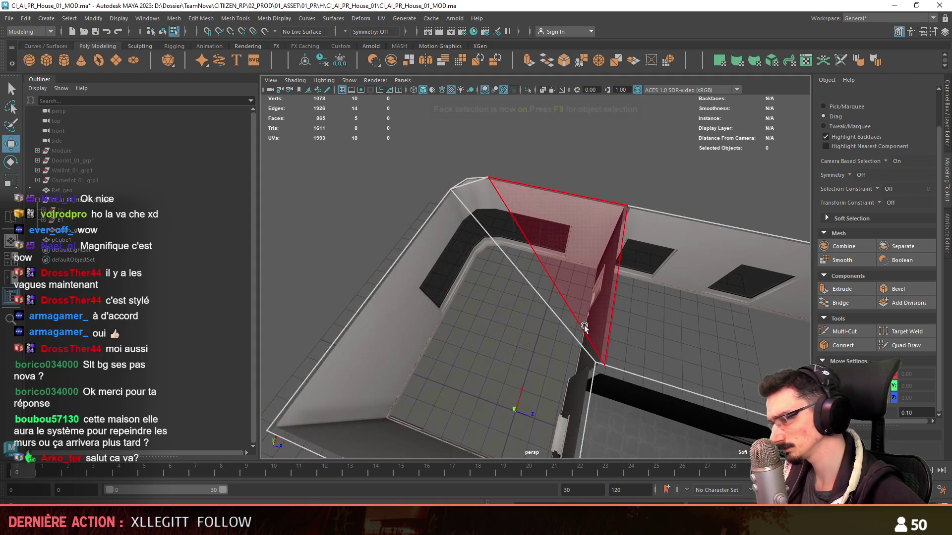
left_click(562, 246)
mouse_move(562, 246)
left_mouse_down("alt")
mouse_move(479, 186)
mouse_move(463, 242)
mouse_move(484, 263)
mouse_move(634, 299)
mouse_move(594, 112)
mouse_move(448, 273)
left_mouse_up("alt")
left_click(478, 188, "shift")
key("ctrl+F10")
key("ctrl+e")
Step: Delete an interior edge and extrude the two floor faces with offset 1
left_click(448, 271)
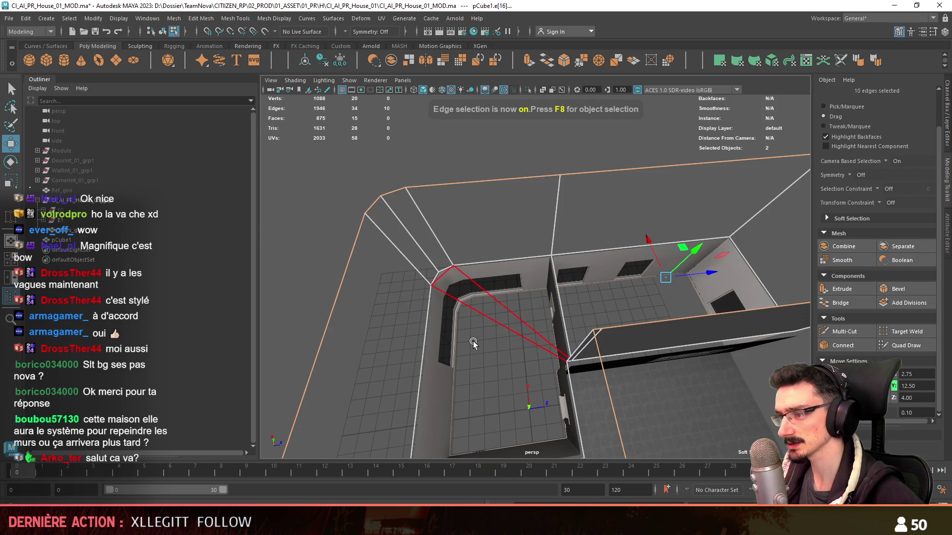
key("Delete")
key("F11")
left_click_drag(590, 296, 577, 377)
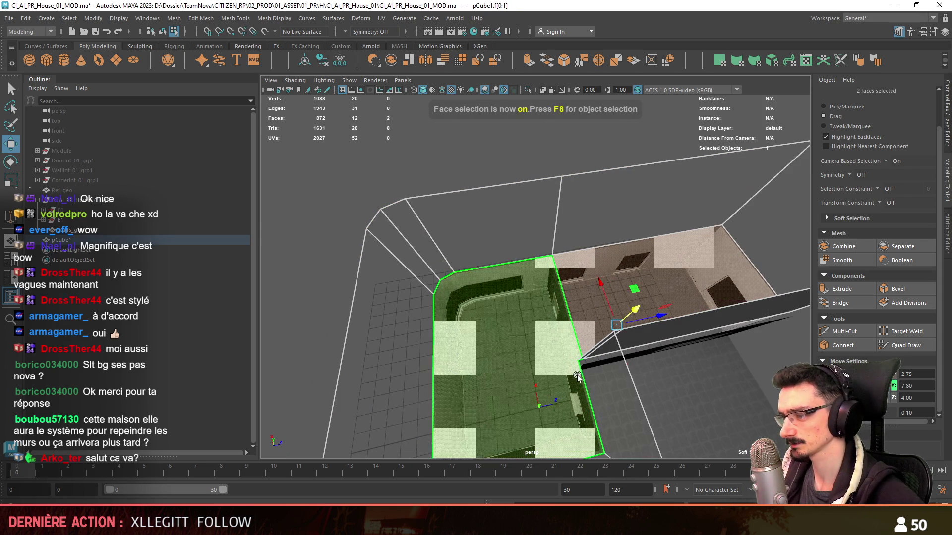
left_click(843, 289)
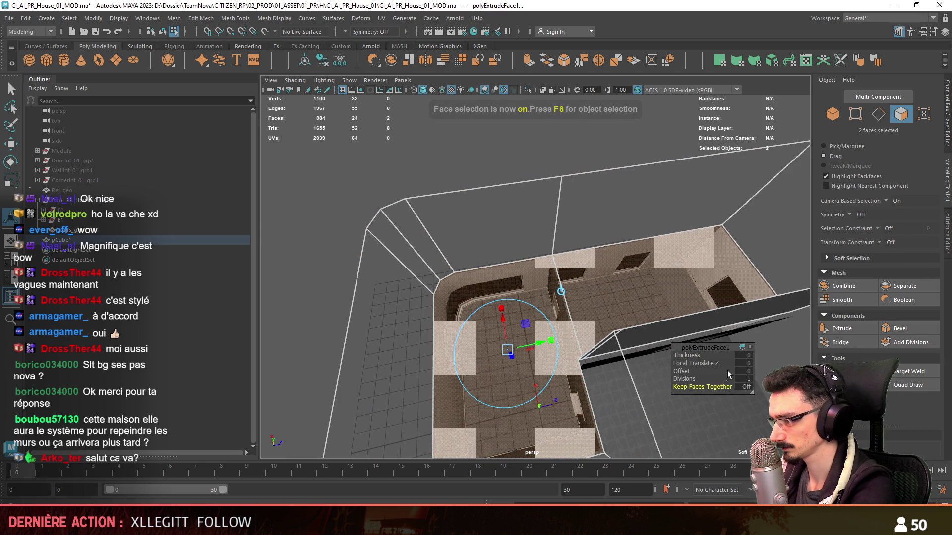
mouse_move(728, 372)
left_mouse_down()
mouse_move(737, 379)
mouse_move(587, 317)
left_mouse_up()
key("w")
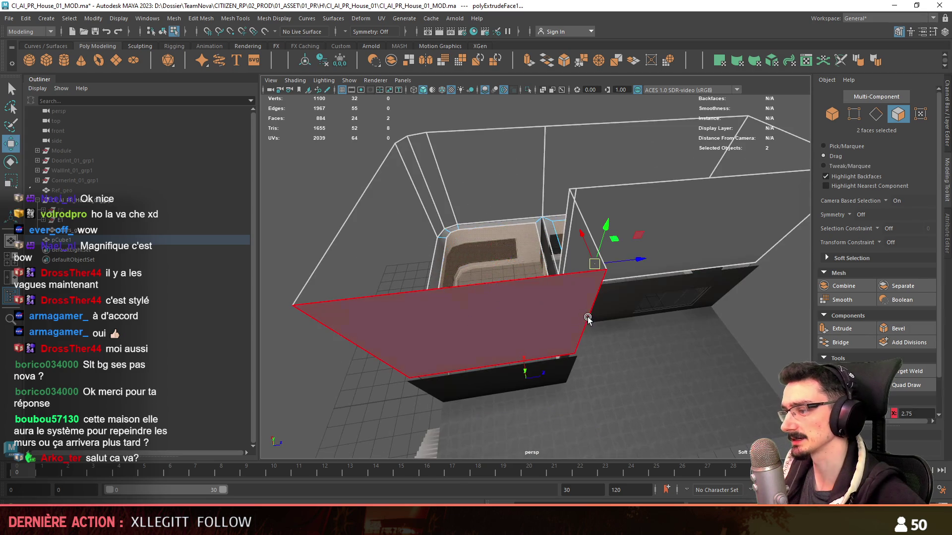
Step: Undo the wall-face extrusion and return to object mode
key("ctrl+z")
key("ctrl+z")
key("ctrl+z")
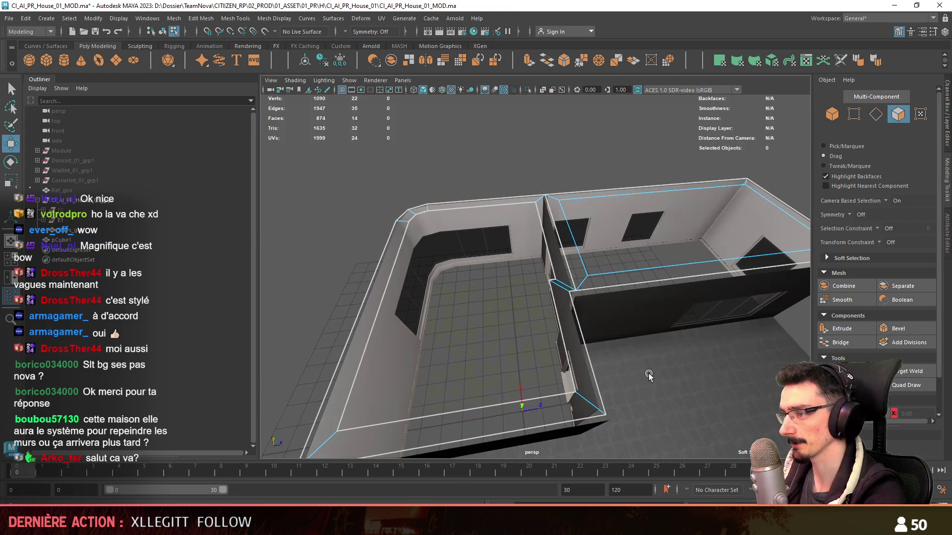
key("ctrl+z")
key("ctrl+z")
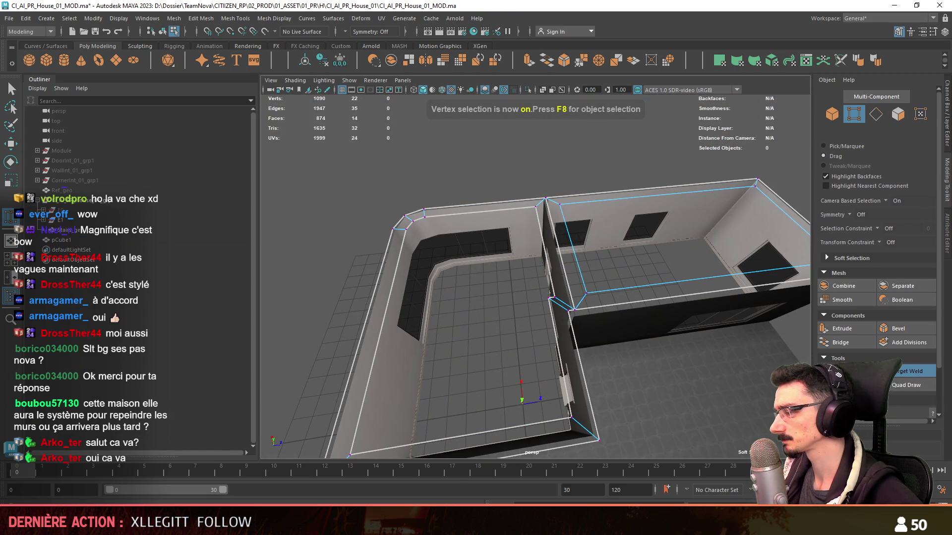
key("ctrl+z")
key("ctrl+z")
key("ctrl+z")
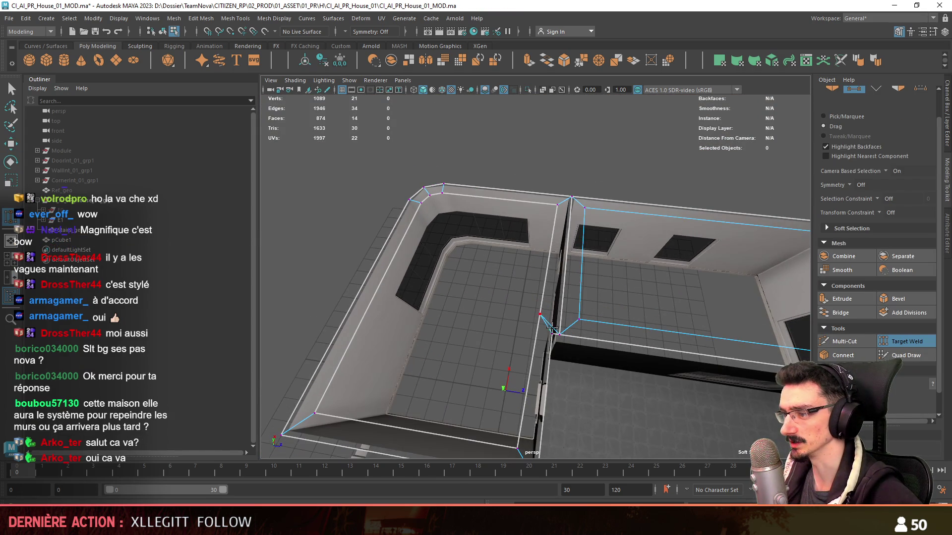
mouse_move(552, 327)
left_mouse_down("alt")
mouse_move(561, 291)
mouse_move(608, 312)
mouse_move(568, 311)
left_mouse_up("alt")
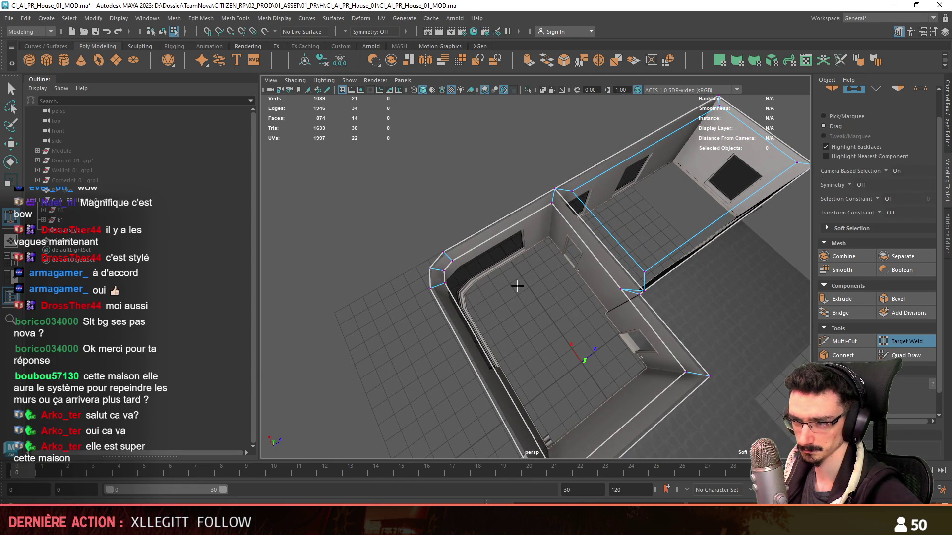
mouse_move(619, 365)
left_mouse_down("alt")
mouse_move(537, 328)
mouse_move(668, 311)
mouse_move(581, 357)
left_mouse_up("alt")
key("w")
key("F8")
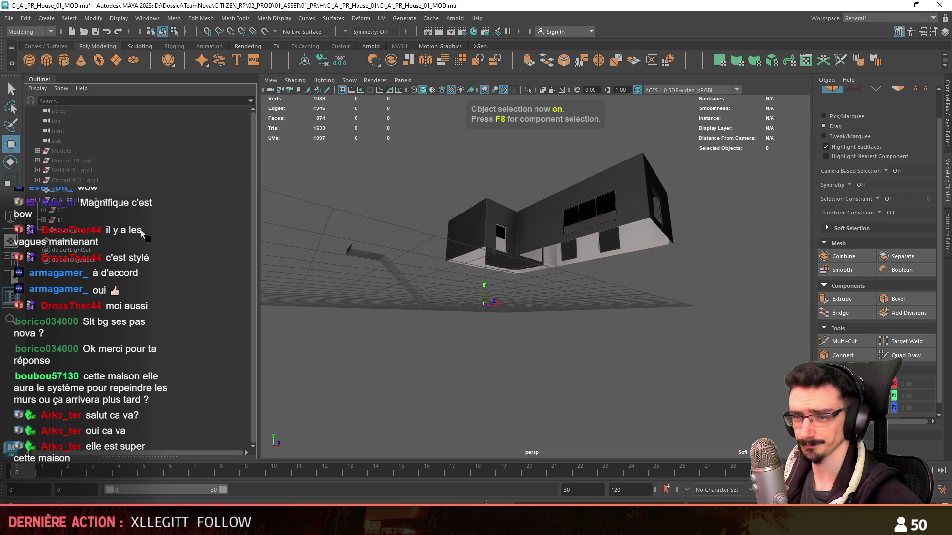
left_click(149, 210)
key("f")
key("F9")
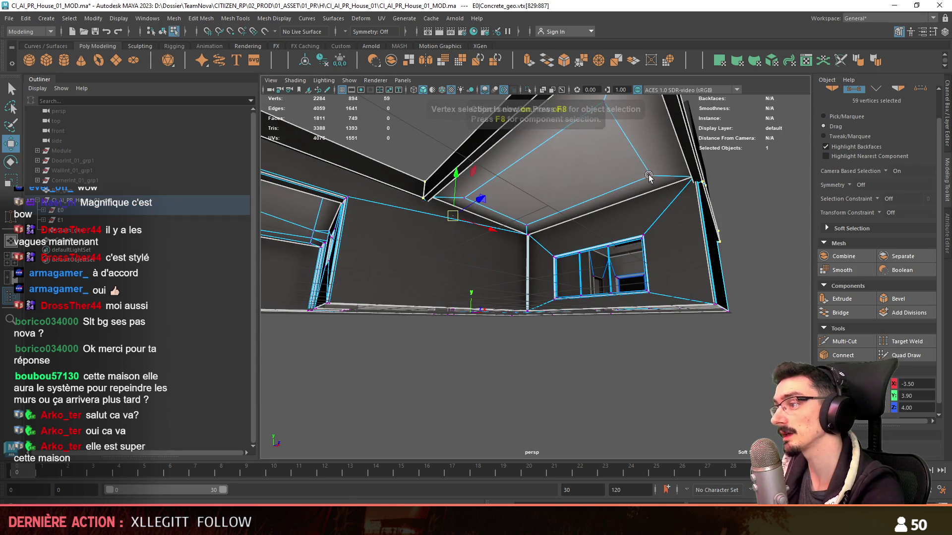
key("F8")
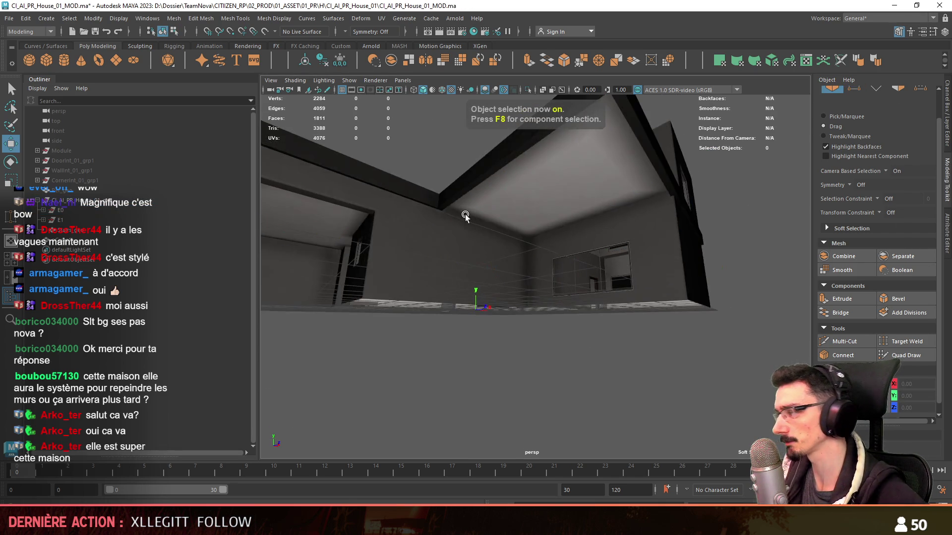
mouse_move(646, 343)
left_mouse_down("alt")
mouse_move(468, 314)
mouse_move(485, 261)
mouse_move(682, 307)
mouse_move(471, 327)
left_mouse_up("alt")
left_click(682, 308)
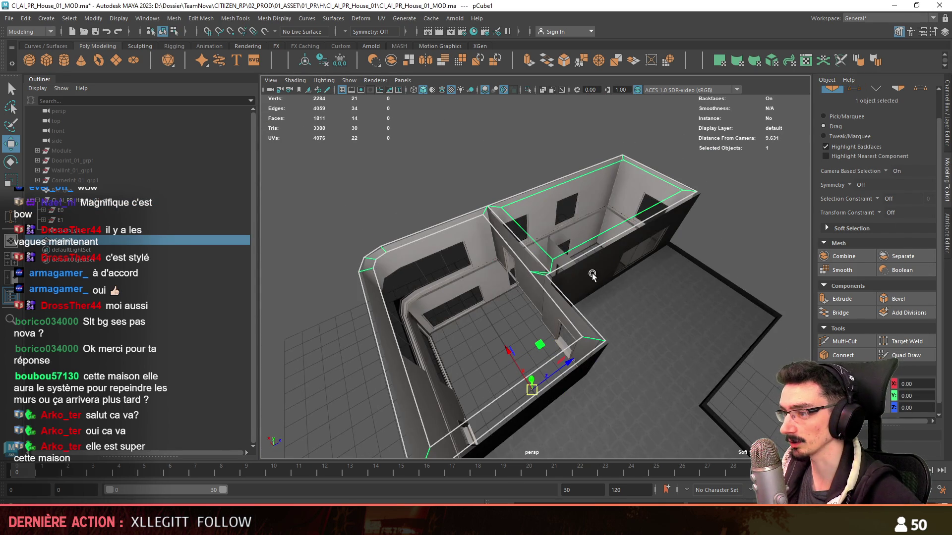
mouse_move(531, 272)
left_mouse_down("alt")
mouse_move(588, 269)
mouse_move(530, 206)
mouse_move(452, 439)
left_mouse_up("alt")
key("alt+Tab")
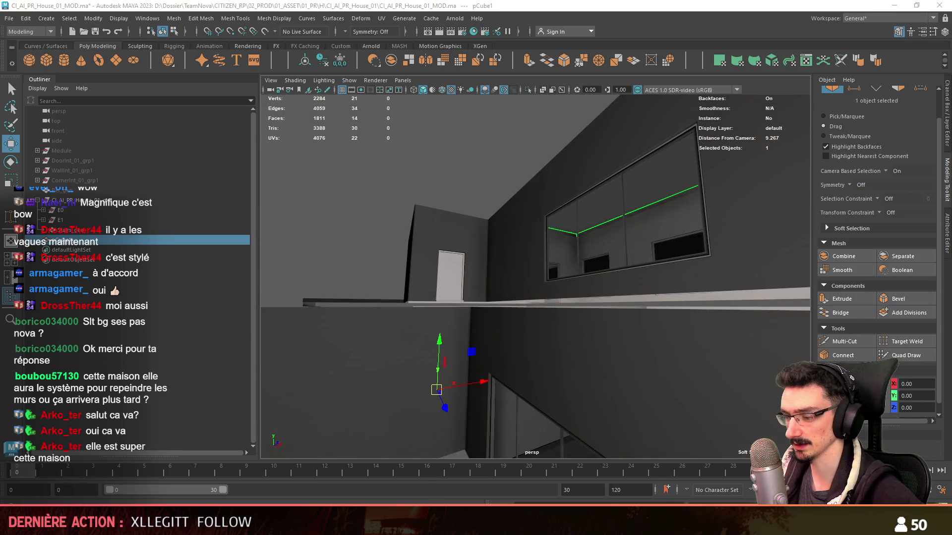
mouse_move(318, 278)
right_mouse_down()
mouse_move(315, 297)
mouse_move(450, 300)
mouse_move(410, 292)
right_mouse_up()
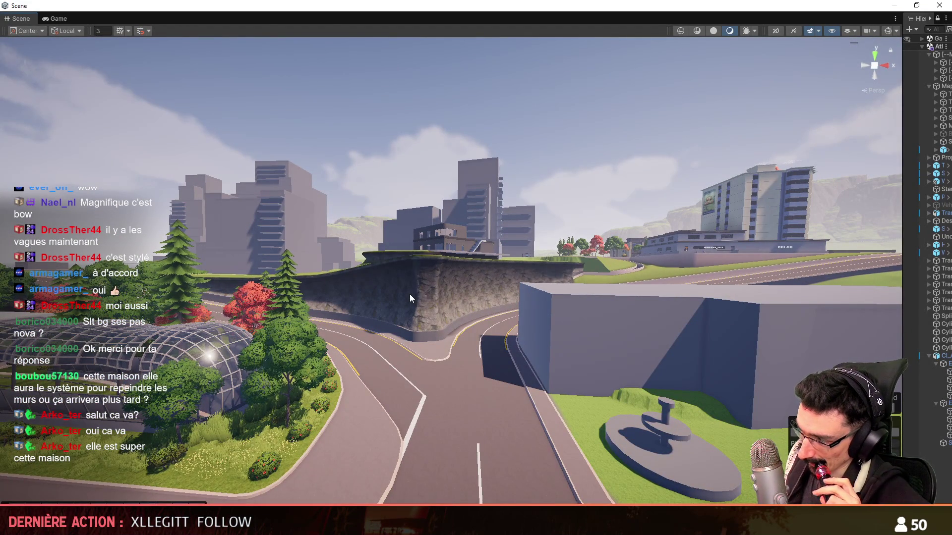
mouse_move(409, 294)
right_mouse_down()
mouse_move(434, 281)
mouse_move(511, 303)
right_mouse_up()
Step: Back in Maya, select and review ten ceiling-piece vertices, then clear and return to object mode
key("alt+Tab")
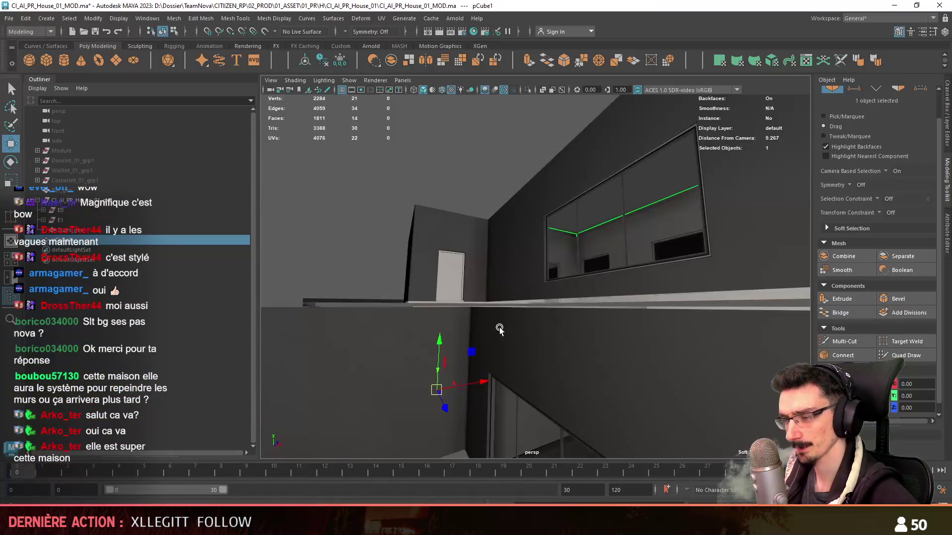
left_click_drag(511, 303, 471, 370, "alt")
mouse_move(556, 268)
left_mouse_down("alt")
mouse_move(542, 370)
mouse_move(513, 333)
mouse_move(593, 305)
mouse_move(520, 293)
mouse_move(809, 353)
left_mouse_up("alt")
key("F9")
scroll(579, 308, "up", 4)
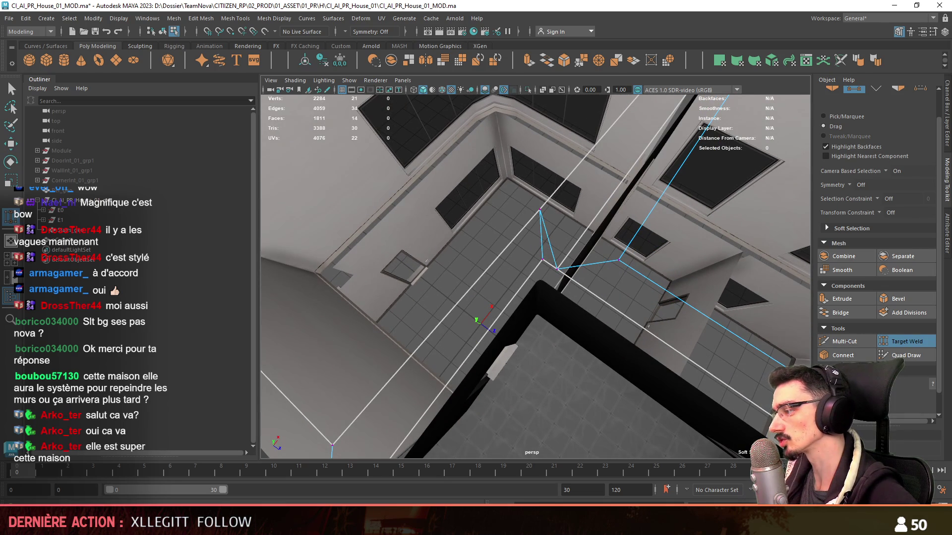
mouse_move(542, 383)
left_mouse_down("alt")
mouse_move(548, 341)
mouse_move(525, 347)
mouse_move(496, 337)
mouse_move(549, 306)
mouse_move(572, 227)
left_mouse_up("alt")
key("w")
left_click_drag(554, 325, 676, 315, "alt")
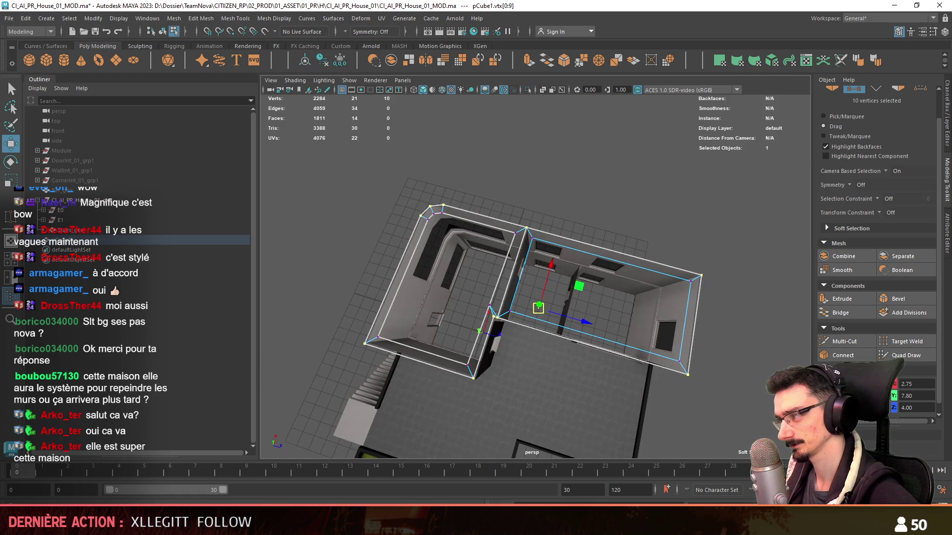
left_click_drag(545, 278, 615, 143, "alt")
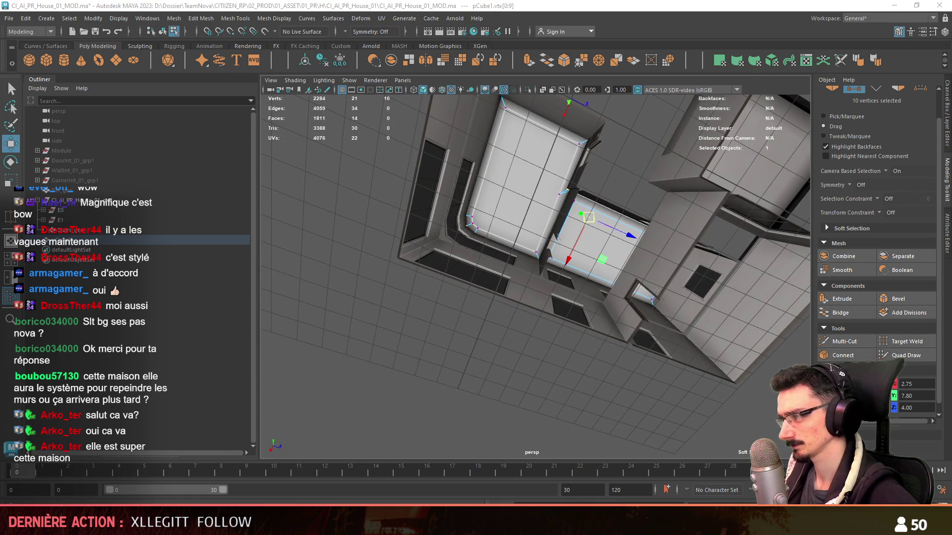
left_click(480, 393)
key("F8")
Step: Assign the existing FX_Concrete_01 material to the ceiling piece pCube1
scroll(505, 306, "down", 3)
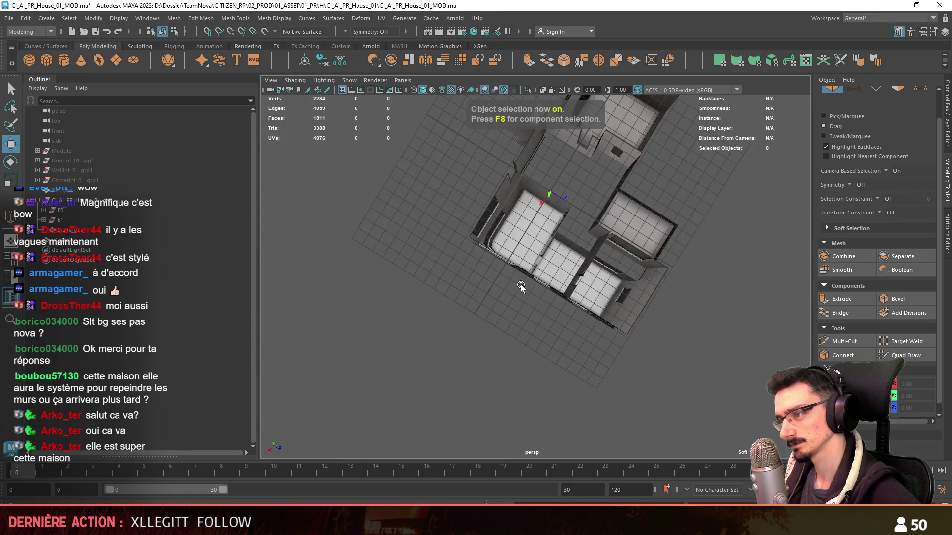
scroll(522, 266, "up", 8)
left_click_drag(523, 266, 464, 364, "alt")
scroll(550, 248, "down", 10)
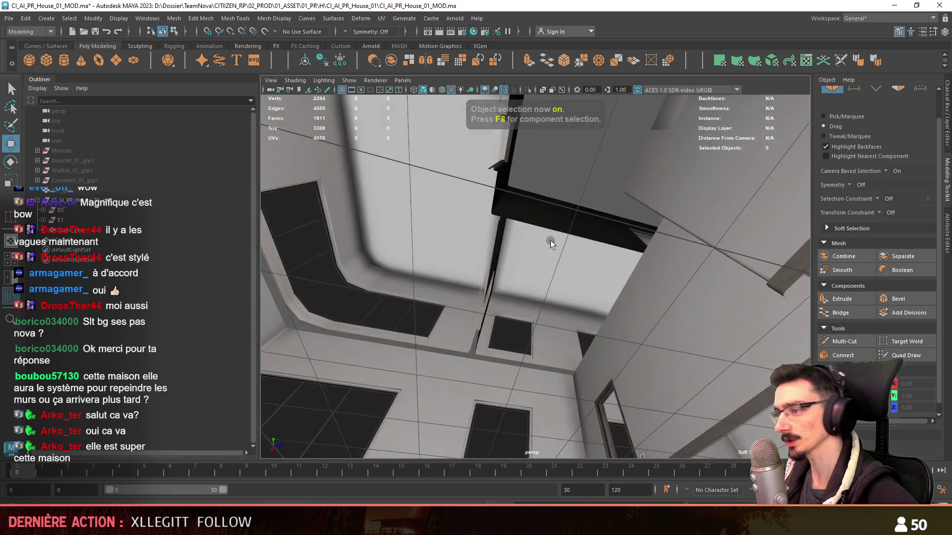
left_click(552, 272)
scroll(552, 271, "up", 6)
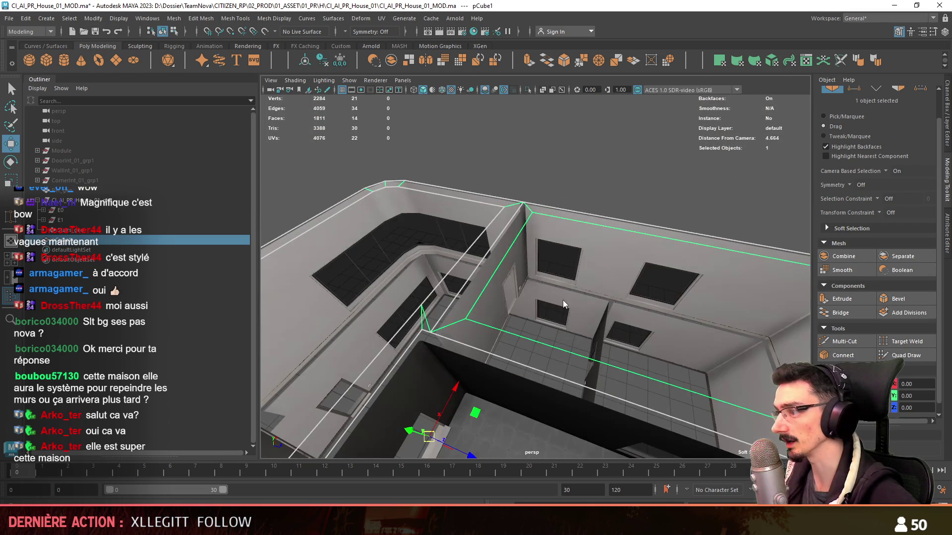
right_click(563, 232)
mouse_move(562, 502)
left_click(646, 419)
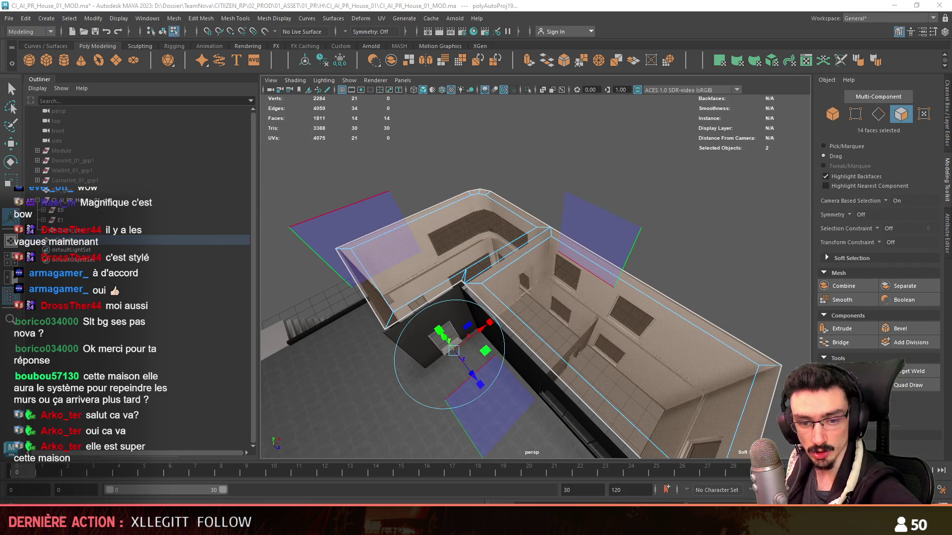
Step: Review the ceiling piece's vertices while orbiting around the house walls
scroll(495, 183, "down", 5)
key("F9")
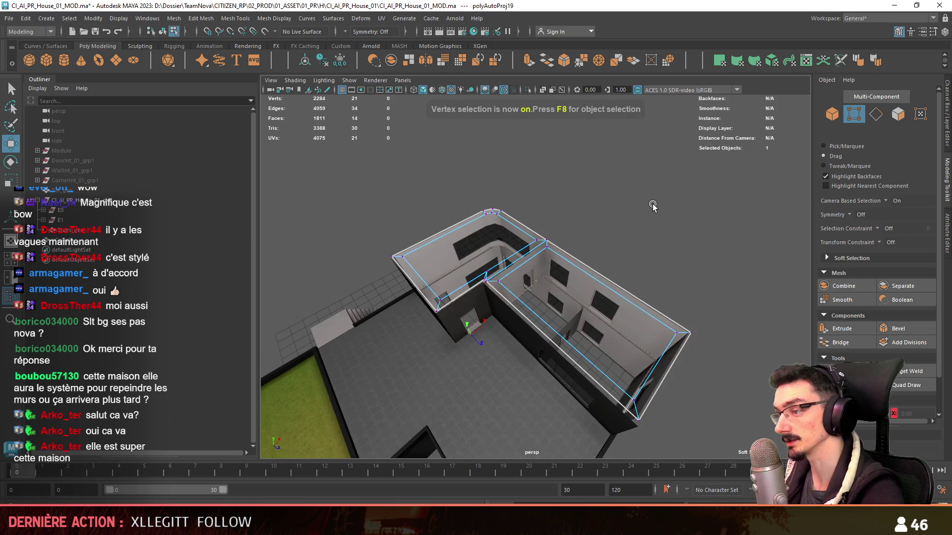
scroll(558, 243, "up", 6)
scroll(557, 243, "up", 2)
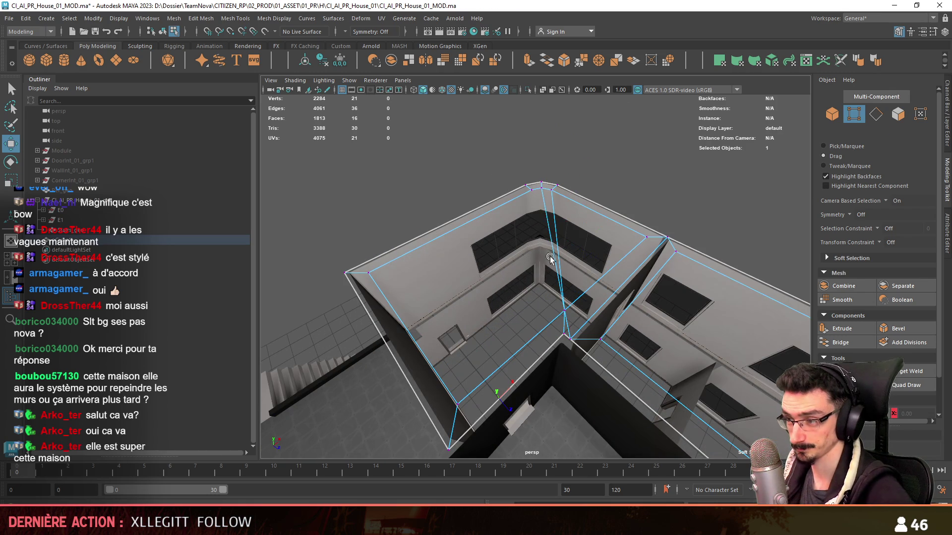
scroll(566, 312, "down", 5)
left_click_drag(565, 312, 659, 221, "alt")
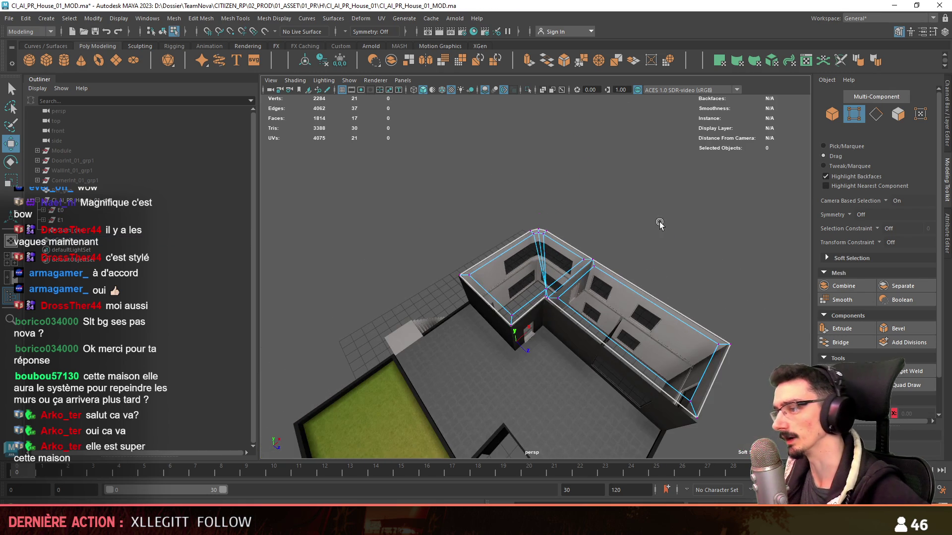
key("F8")
scroll(634, 298, "up", 3)
scroll(634, 298, "up", 10)
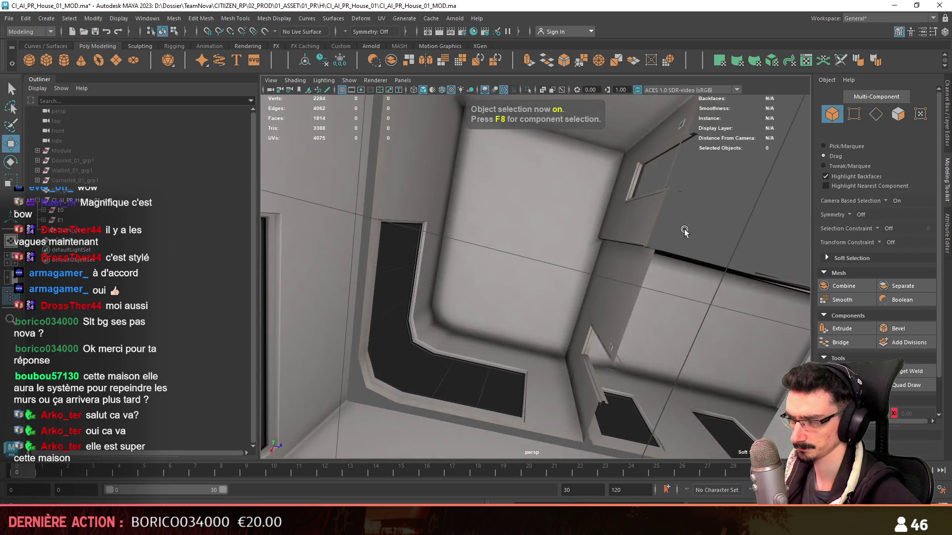
mouse_move(684, 229)
left_mouse_down("alt")
mouse_move(590, 252)
mouse_move(598, 260)
left_mouse_up("alt")
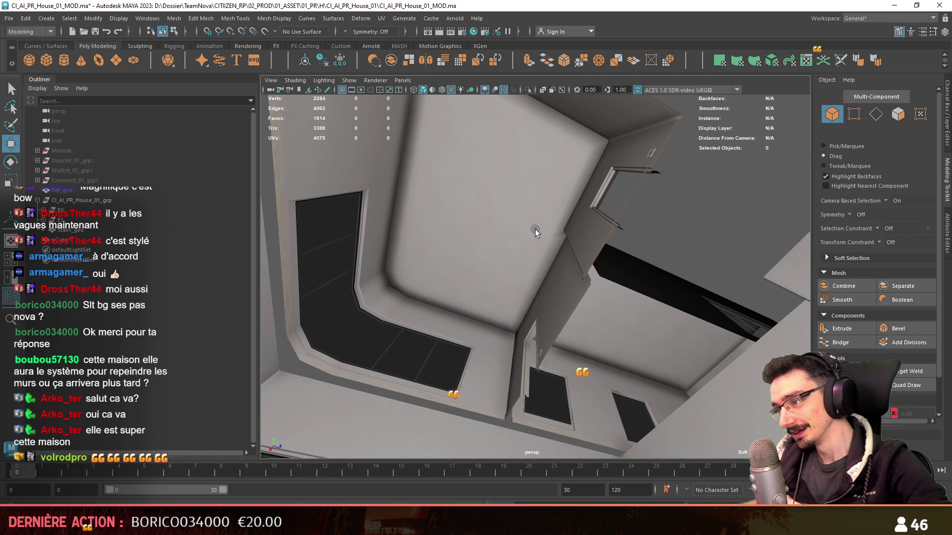
Step: Select the ceiling corner vertex, check the wall-floor corner, then reselect pCube1
scroll(518, 186, "up", 3)
left_click(518, 187)
key("F9")
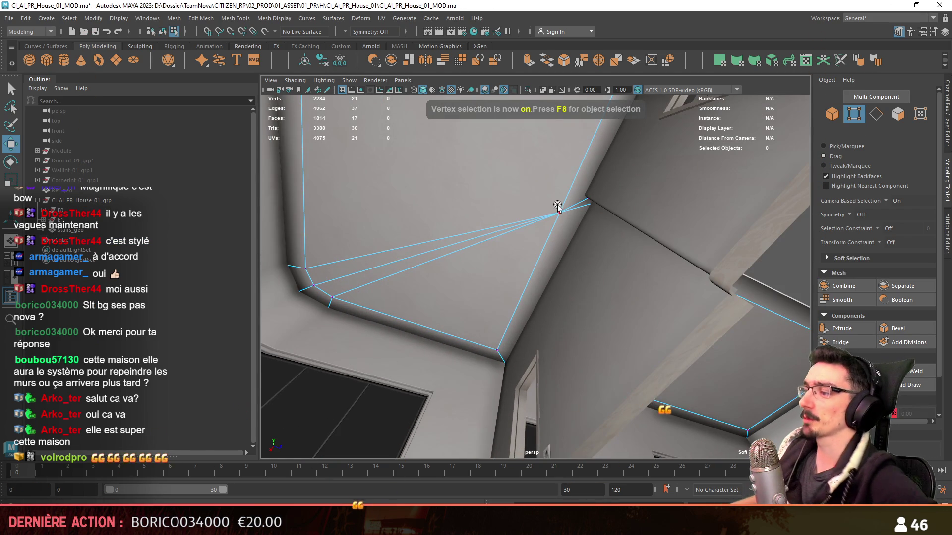
left_click(559, 212)
mouse_move(559, 213)
left_mouse_down("alt")
mouse_move(557, 272)
mouse_move(538, 308)
mouse_move(502, 321)
mouse_move(432, 429)
mouse_move(570, 403)
mouse_move(686, 248)
mouse_move(540, 298)
mouse_move(583, 266)
mouse_move(592, 347)
mouse_move(569, 179)
mouse_move(598, 271)
mouse_move(483, 287)
mouse_move(495, 254)
mouse_move(438, 253)
mouse_move(492, 278)
mouse_move(590, 178)
mouse_move(488, 145)
mouse_move(672, 250)
mouse_move(617, 285)
mouse_move(527, 272)
mouse_move(314, 293)
left_mouse_up("alt")
key("F8")
left_click(569, 179)
left_click(492, 277)
Step: Combine pCube1 into Concrete_E1_geo and move it to the top of the E1 group
key("w")
left_click(43, 220)
left_click(84, 230)
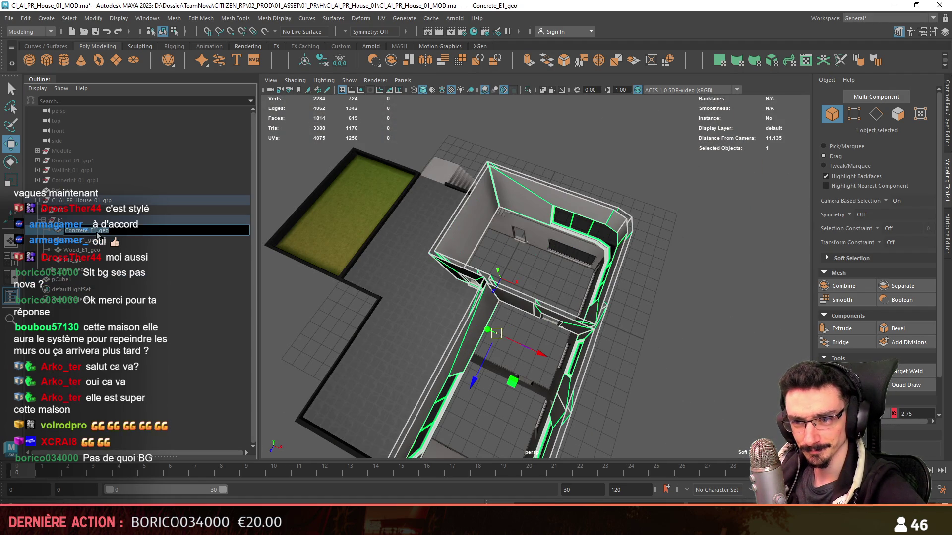
left_click(72, 280, "ctrl")
left_click_drag(446, 257, 430, 219, "alt")
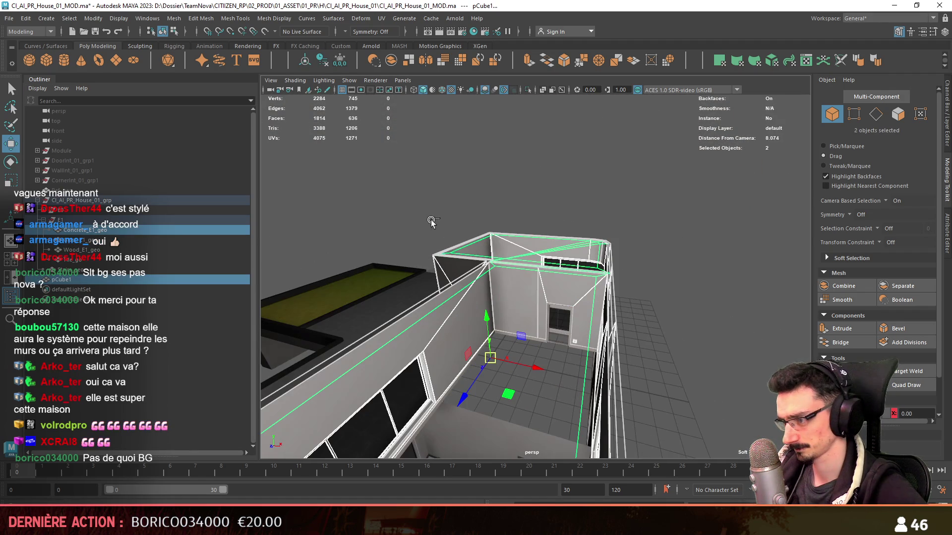
left_click(308, 63)
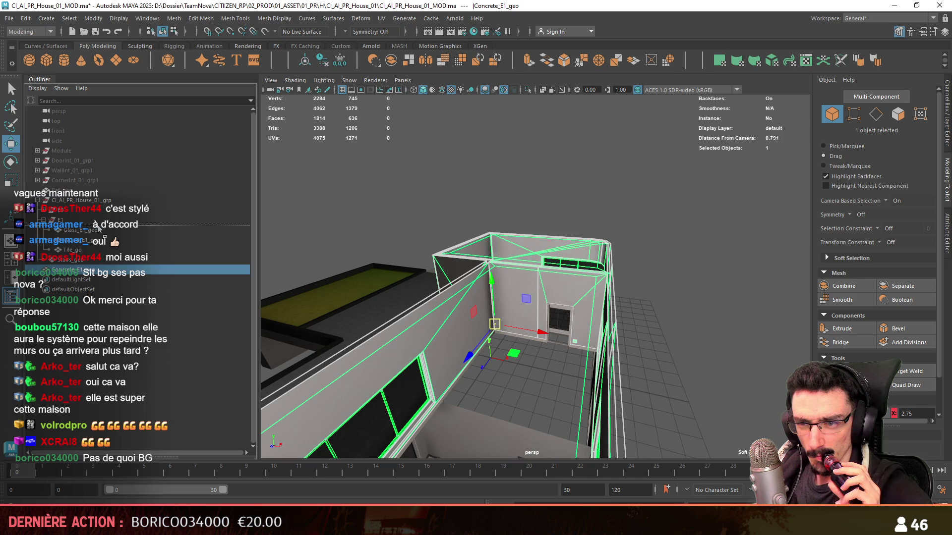
middle_click_drag(98, 227, 98, 227)
scroll(595, 163, "down", 5)
Step: Orbit out and inspect Concrete_E1_geo from below the house
mouse_move(574, 255)
left_mouse_down("alt")
mouse_move(610, 288)
mouse_move(548, 258)
mouse_move(604, 315)
left_mouse_up("alt")
left_click(560, 277)
scroll(533, 294, "up", 5)
mouse_move(533, 295)
left_mouse_down("alt")
mouse_move(631, 300)
mouse_move(644, 361)
mouse_move(509, 219)
mouse_move(525, 310)
mouse_move(529, 240)
mouse_move(493, 270)
mouse_move(623, 312)
mouse_move(544, 243)
mouse_move(529, 209)
mouse_move(568, 336)
mouse_move(570, 263)
mouse_move(596, 347)
mouse_move(591, 254)
left_mouse_up("alt")
left_click(524, 311)
left_click(515, 247)
Step: Look over the whole house's concrete walls and save the scene
left_click(529, 209)
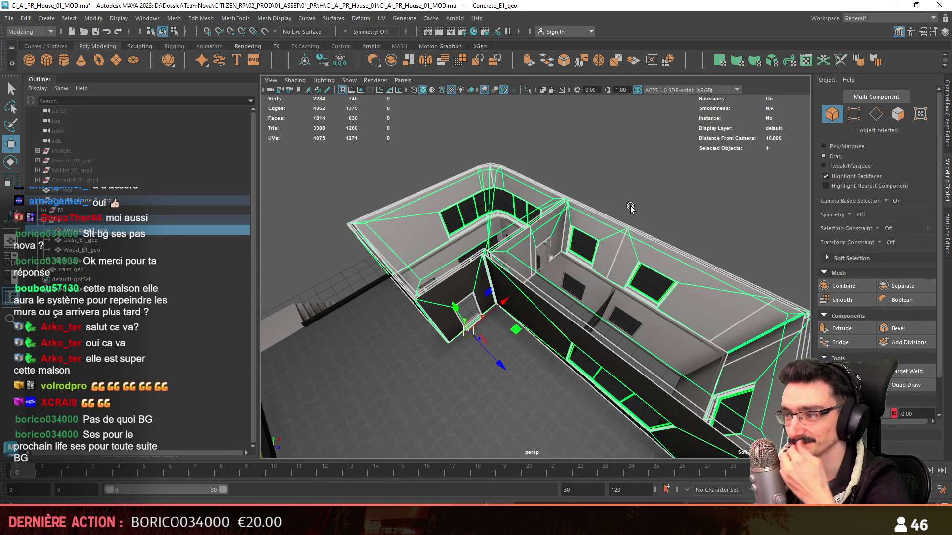
left_click(646, 194)
mouse_move(630, 206)
left_mouse_down("alt")
mouse_move(647, 195)
mouse_move(634, 296)
mouse_move(653, 207)
left_mouse_up("alt")
left_click(635, 296)
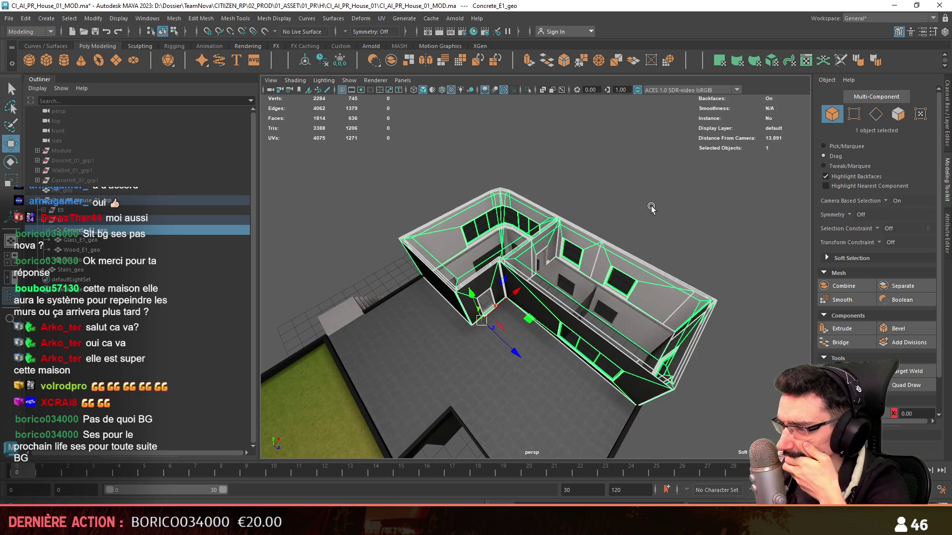
left_click(649, 208)
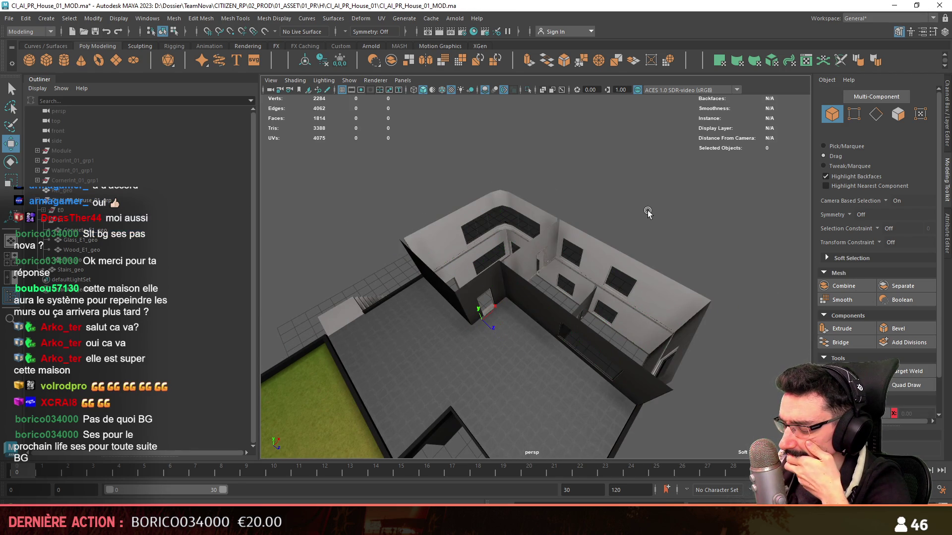
mouse_move(650, 208)
left_mouse_down("alt")
mouse_move(549, 271)
mouse_move(508, 276)
mouse_move(543, 316)
mouse_move(488, 361)
mouse_move(465, 321)
mouse_move(618, 279)
mouse_move(642, 216)
mouse_move(621, 269)
mouse_move(413, 220)
left_mouse_up("alt")
key("ctrl+s")
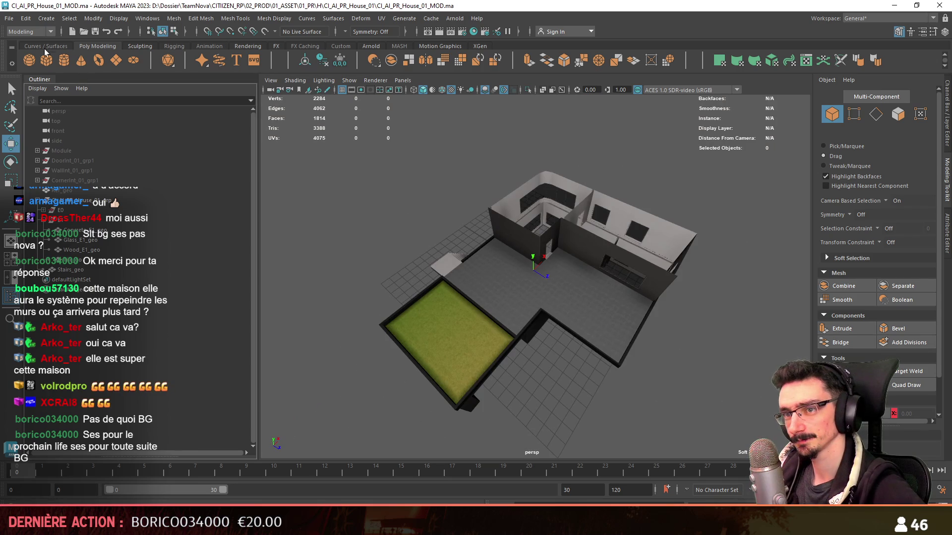
Step: Create a poly cube and delete all of its faces except one
left_click(72, 221)
key("f")
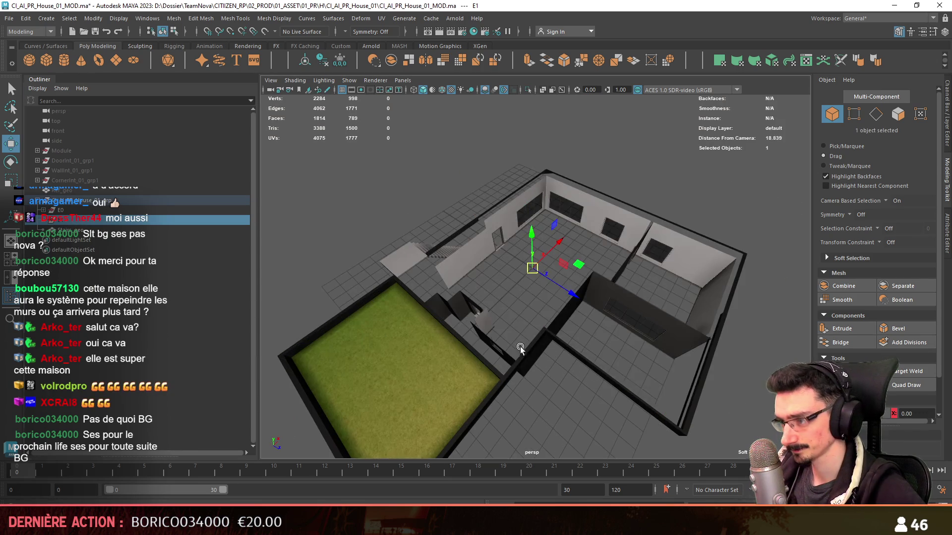
left_click(520, 347)
mouse_move(520, 347)
left_mouse_down("alt")
mouse_move(543, 382)
mouse_move(536, 347)
left_mouse_up("alt")
key("space")
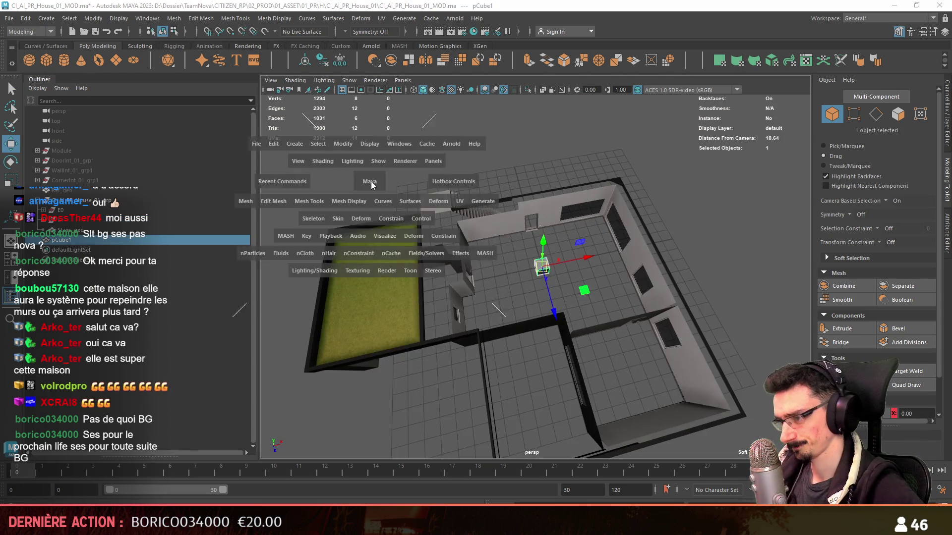
left_click(371, 182)
key("F11")
key("space")
mouse_move(593, 227)
left_mouse_down("alt")
mouse_move(561, 244)
mouse_move(546, 299)
left_mouse_up("alt")
key("ctrl+shift+i")
key("Delete")
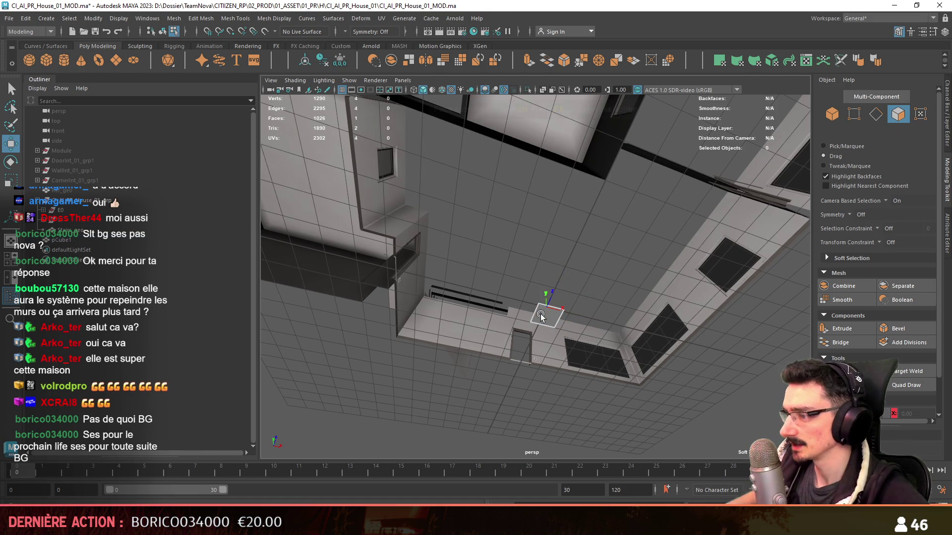
left_click(541, 314)
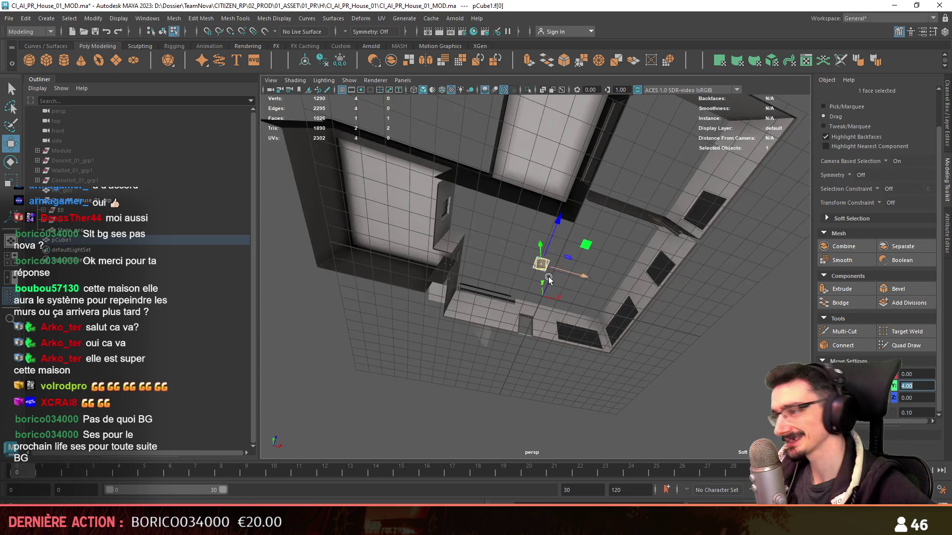
Step: In top view, move the panel's bottom and left edges to widen it over the room
key("space")
key("F9")
key("space")
scroll(553, 289, "up", 3)
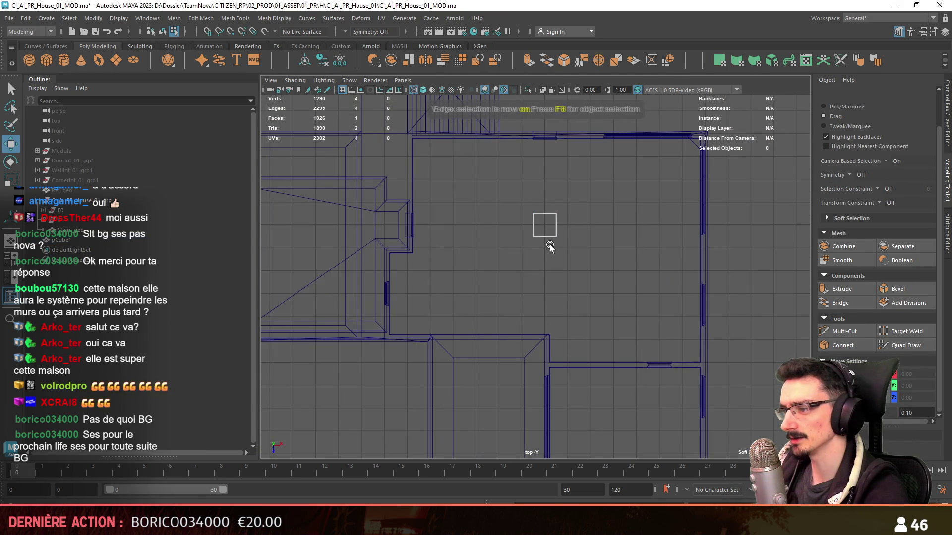
key("F10")
left_click(548, 243)
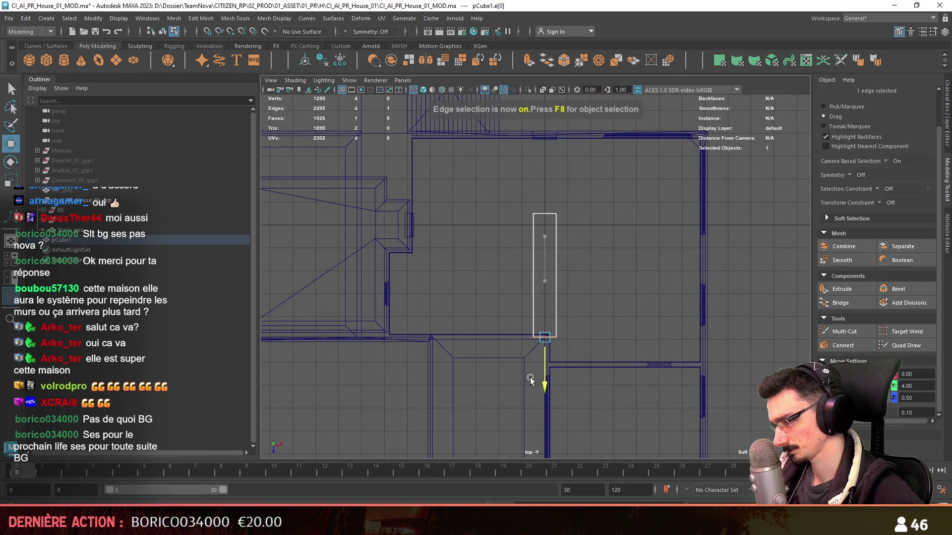
left_click(516, 285)
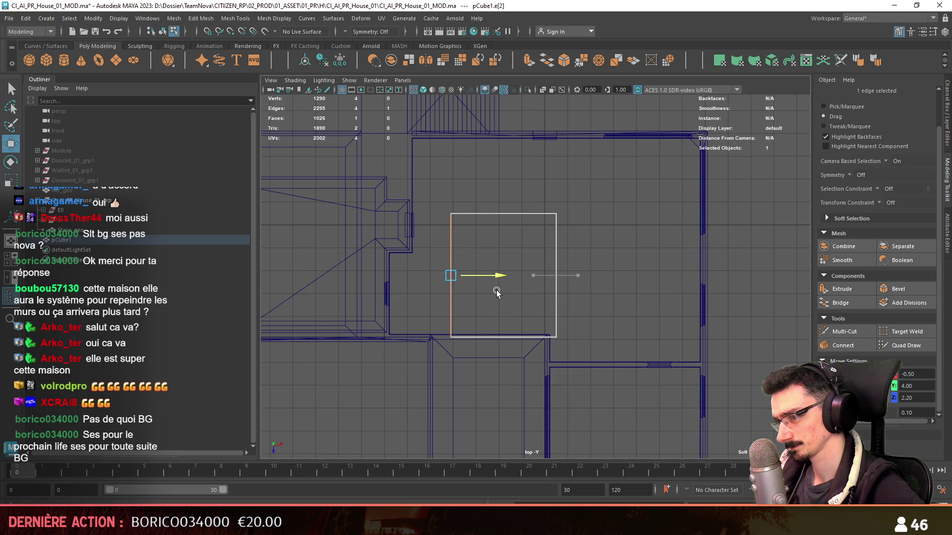
Step: Raise the panel to height 3.80 and slide its side edge to meet the wall
key("space")
mouse_move(597, 205)
left_mouse_down()
mouse_move(618, 305)
mouse_move(419, 242)
mouse_move(439, 213)
mouse_move(620, 258)
left_mouse_up()
key("F11")
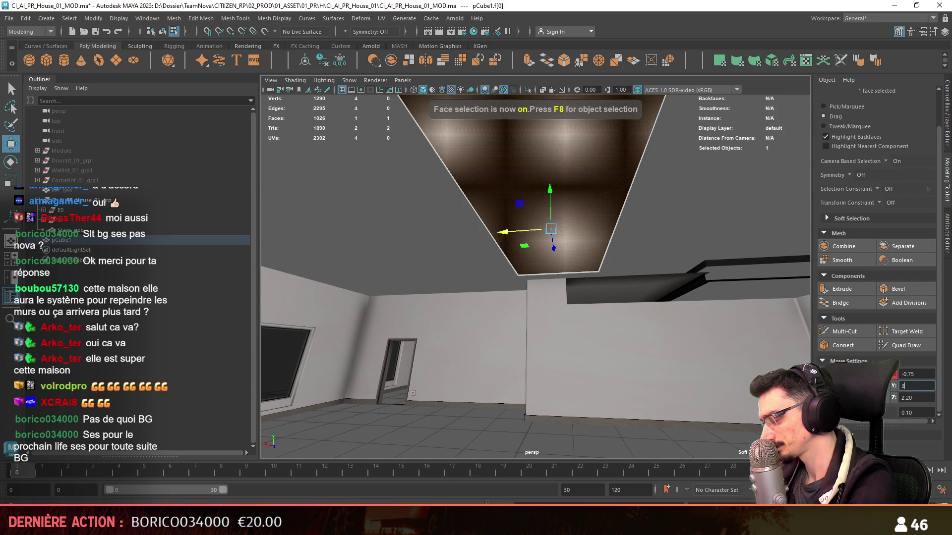
type(".8")
key("Return")
left_click_drag(750, 358, 638, 344, "alt")
key("F10")
left_click(620, 232)
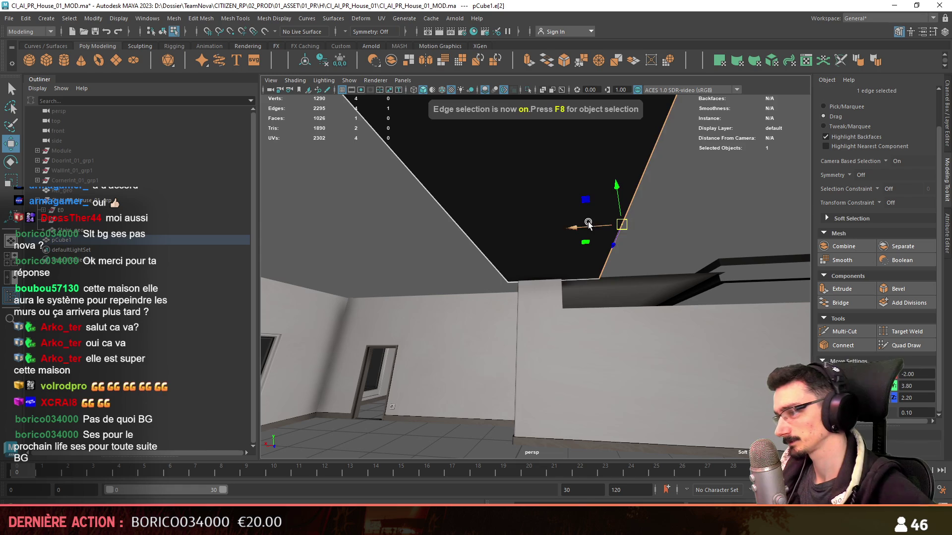
mouse_move(588, 225)
left_mouse_down()
mouse_move(482, 259)
mouse_move(455, 254)
mouse_move(510, 310)
mouse_move(657, 299)
mouse_move(612, 227)
left_mouse_up()
key("F10")
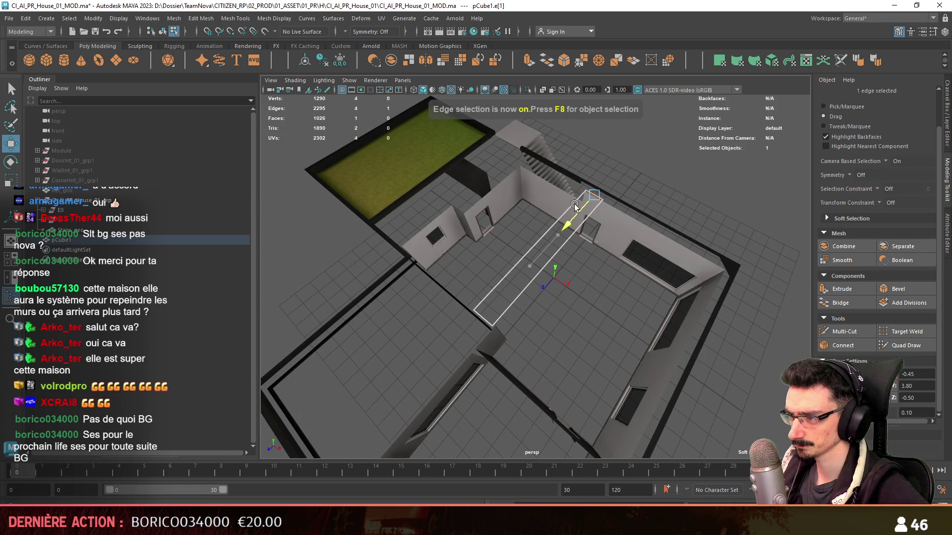
Step: In top view, extrude the panel's diagonal edge into a parallel strip along the angled wall
key("F9")
key("space")
key("space")
scroll(626, 376, "up", 3)
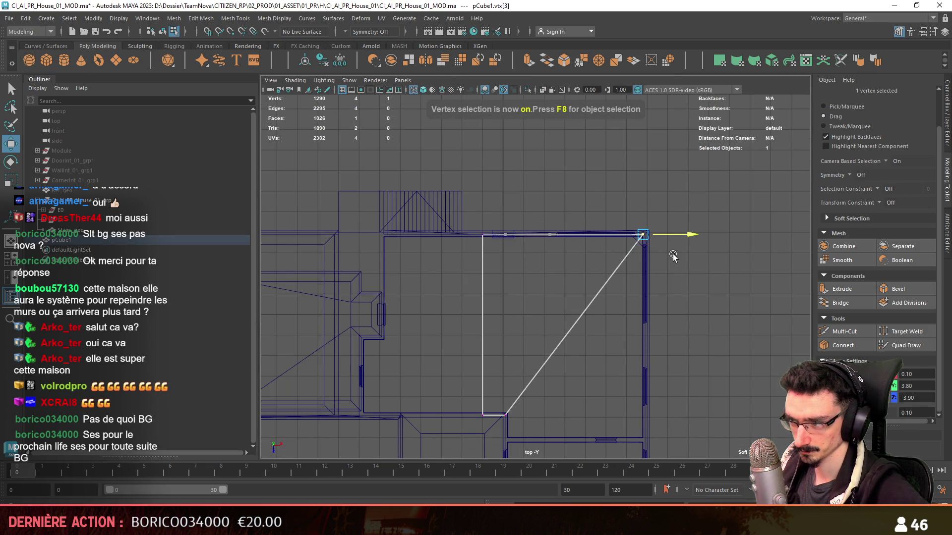
key("F10")
left_click(546, 361)
middle_click_drag(593, 375, 577, 270, "alt")
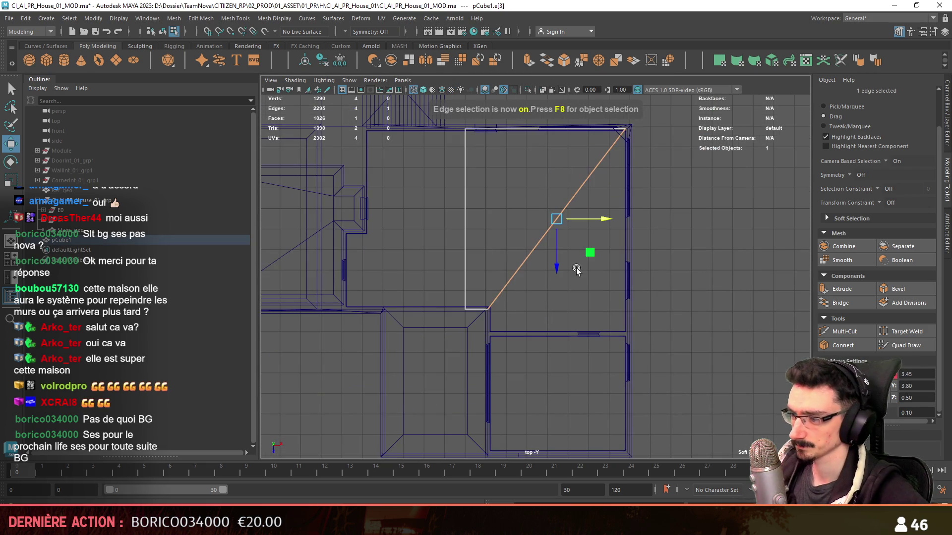
left_click_drag(554, 278, 555, 302)
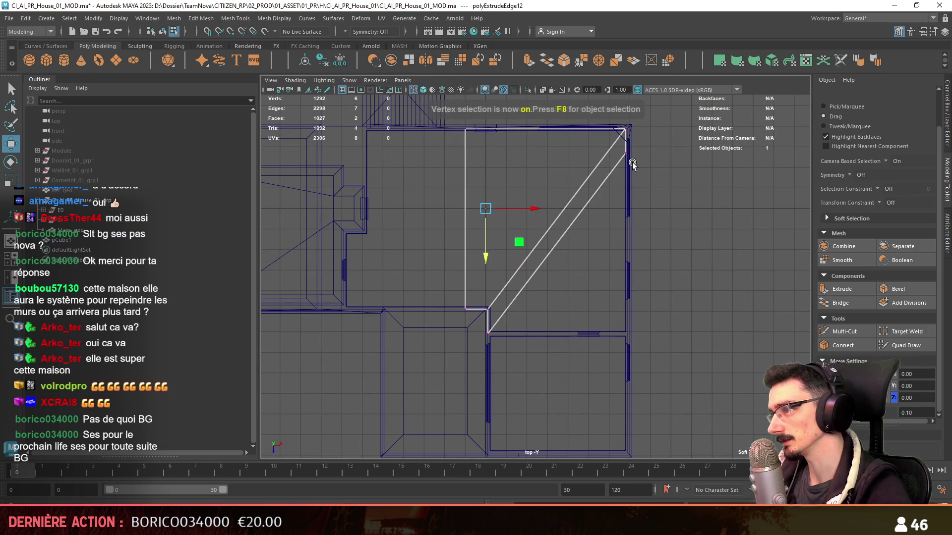
Step: Extrude the bottom border edge, then undo the unwanted extrusions
key("F10")
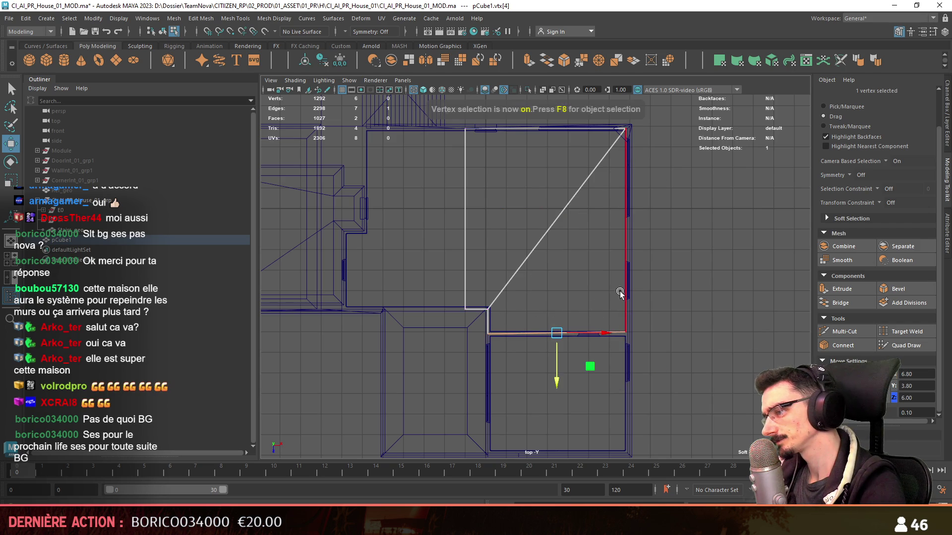
left_click(623, 290)
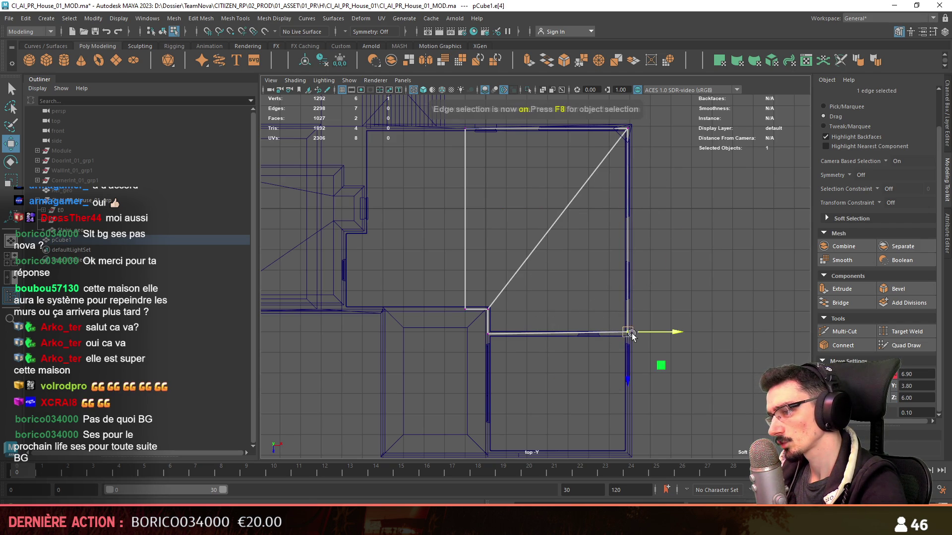
key("F9")
left_click(627, 333)
key("F10")
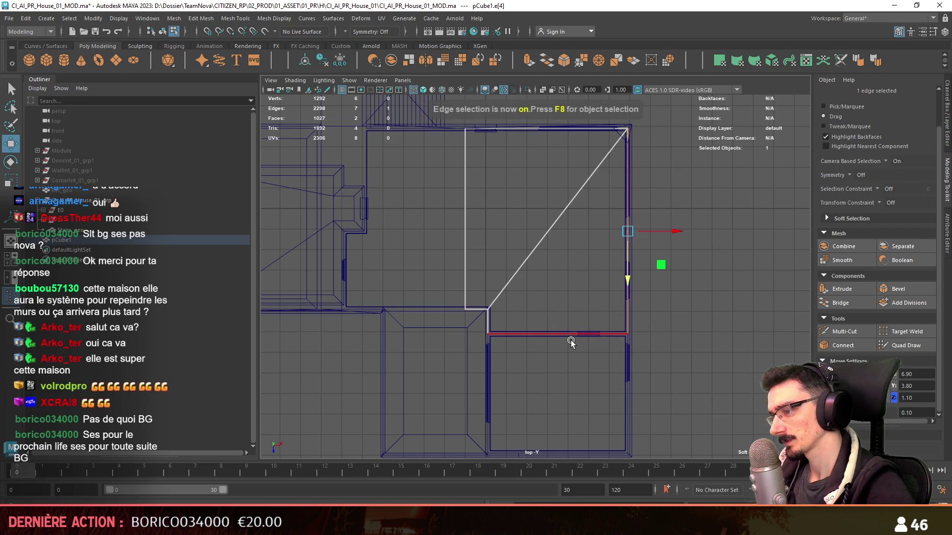
left_click(569, 335)
middle_click_drag(569, 336, 536, 223, "alt")
key("ctrl+e")
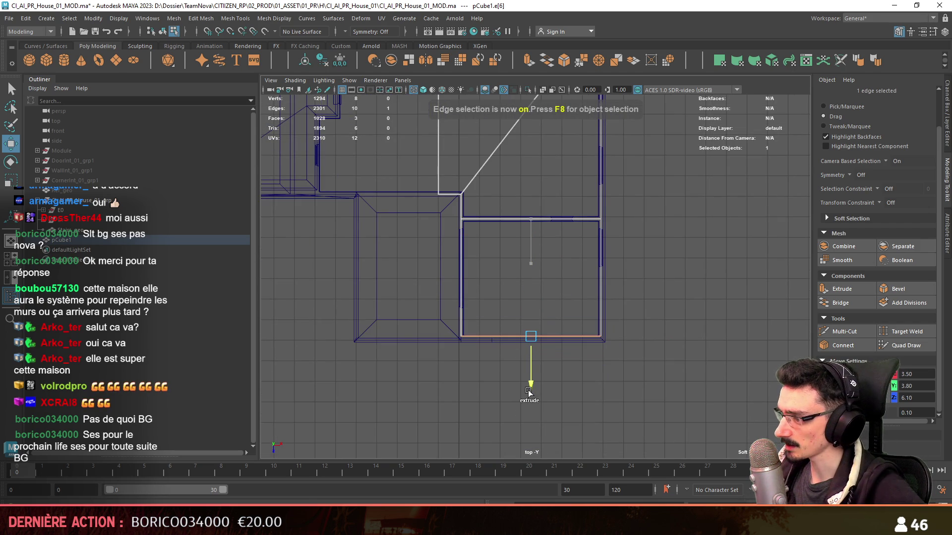
key("ctrl+z")
key("ctrl+z")
key("ctrl+z")
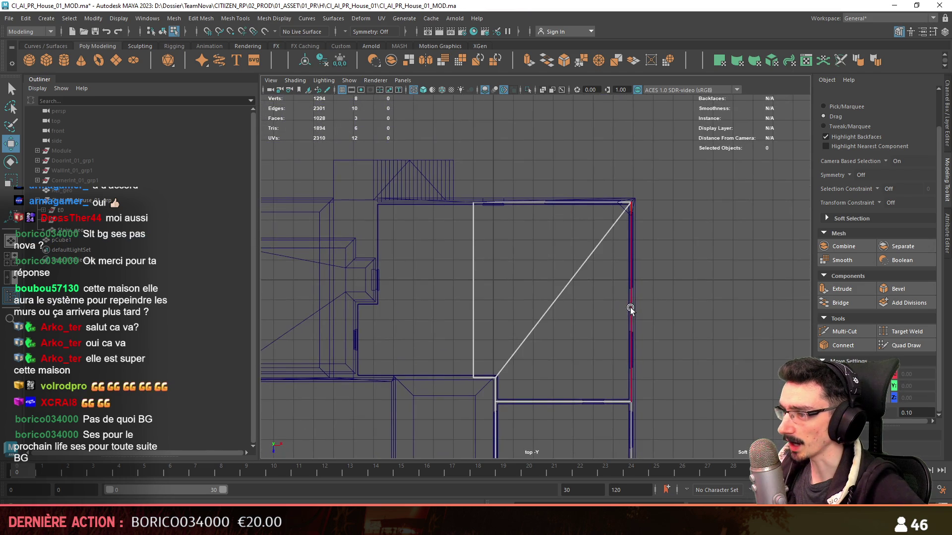
left_click(473, 279)
key("space")
key("space")
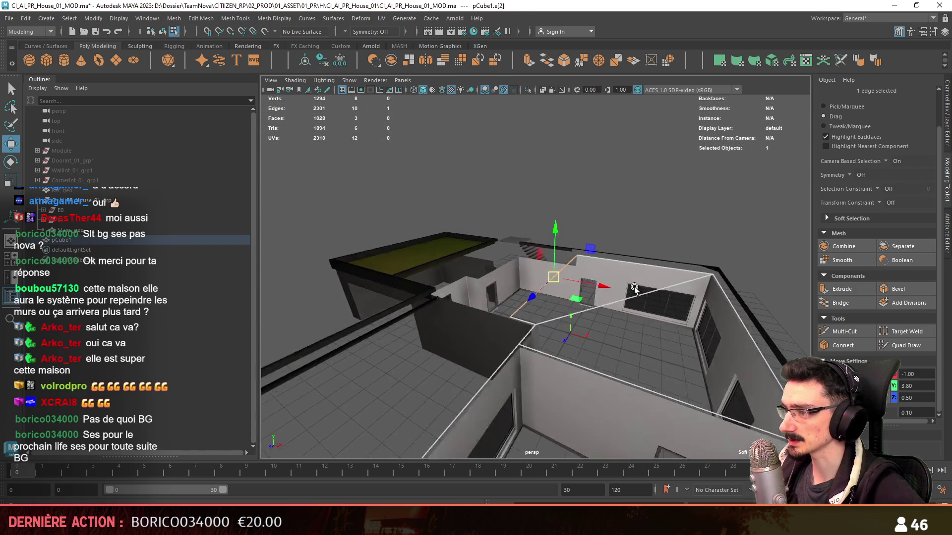
Step: Extrude the selected ceiling edge outward twice toward the room walls
key("f")
scroll(596, 281, "down", 5)
mouse_move(595, 281)
left_mouse_down("alt")
mouse_move(562, 323)
mouse_move(680, 275)
mouse_move(590, 197)
mouse_move(511, 176)
left_mouse_up("alt")
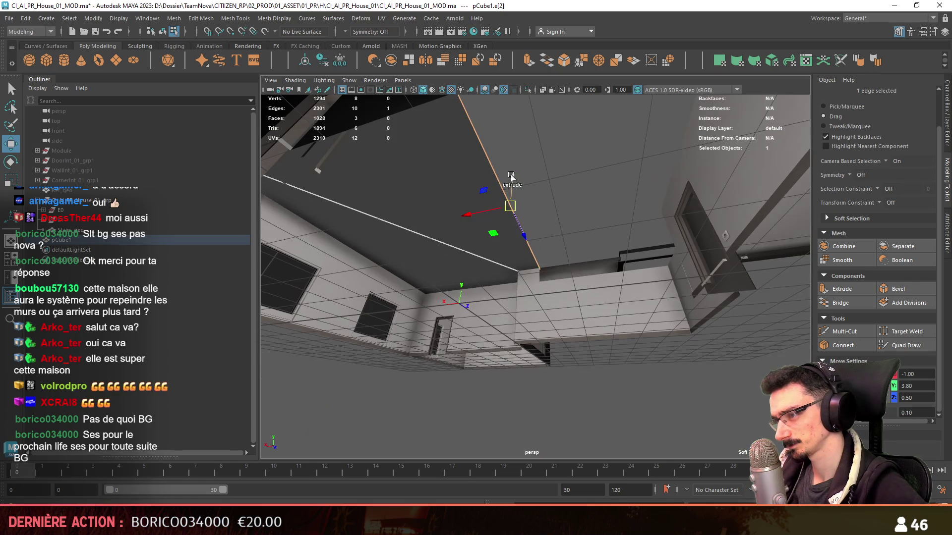
right_click_drag(509, 190, 511, 194, "shift")
mouse_move(510, 193)
left_mouse_down("alt")
mouse_move(549, 267)
mouse_move(609, 264)
mouse_move(648, 324)
mouse_move(538, 233)
mouse_move(667, 272)
left_mouse_up("alt")
right_click_drag(667, 273, 685, 275, "shift")
mouse_move(681, 275)
left_mouse_down("alt")
mouse_move(596, 293)
mouse_move(549, 222)
mouse_move(557, 264)
mouse_move(628, 292)
mouse_move(823, 336)
left_mouse_up("alt")
Step: Select the ceiling edges to reposition and activate the Move tool
key("F10")
left_click(628, 292)
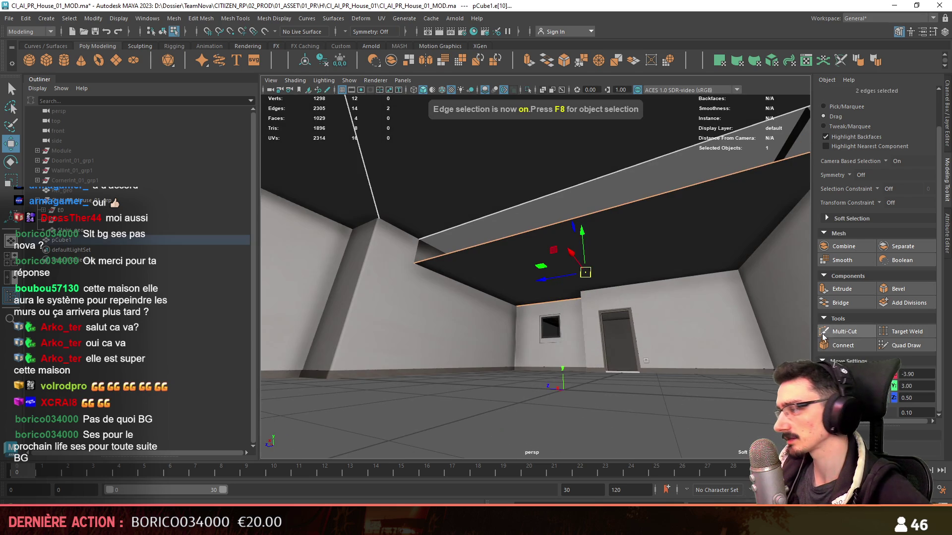
left_click_drag(500, 333, 590, 287, "alt")
left_click(590, 286)
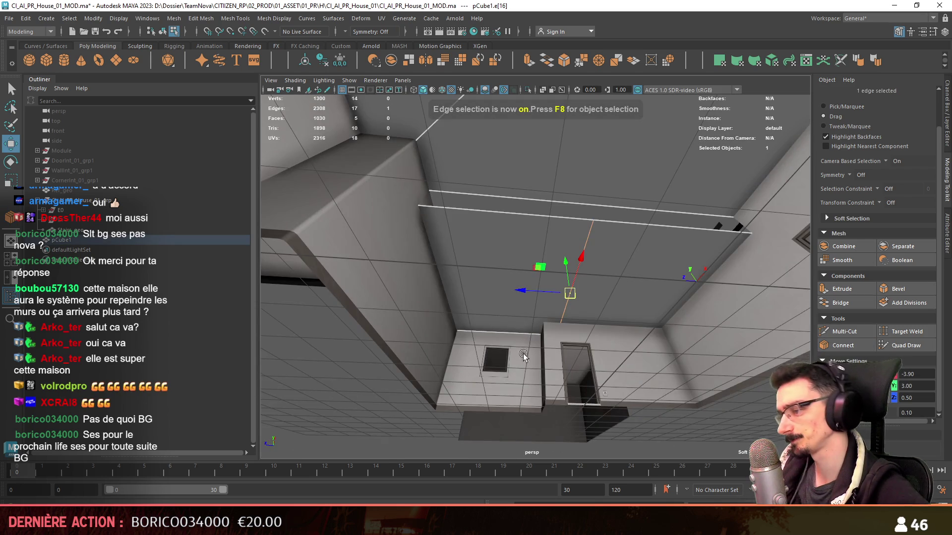
left_click_drag(523, 355, 472, 365, "alt")
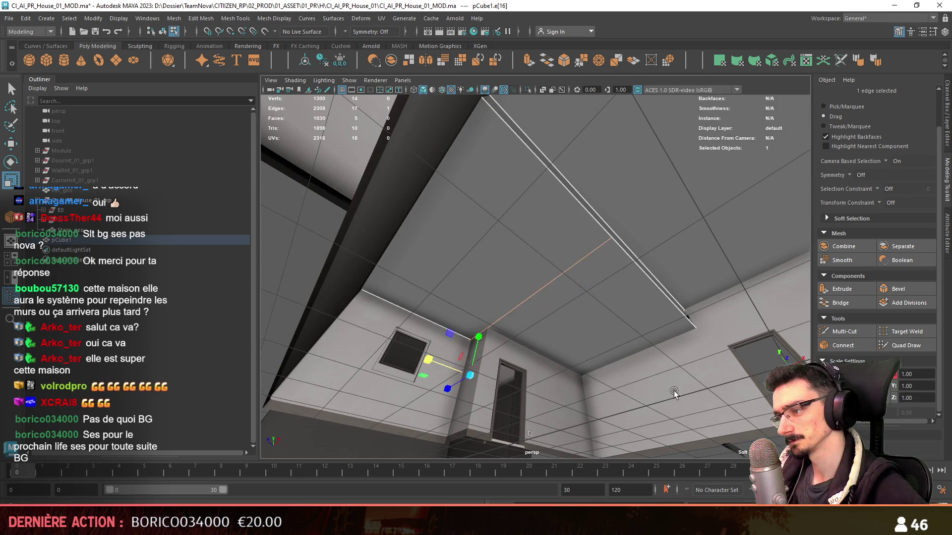
mouse_move(674, 392)
left_mouse_down("alt")
mouse_move(606, 332)
mouse_move(590, 340)
mouse_move(503, 305)
left_mouse_up("alt")
key("w")
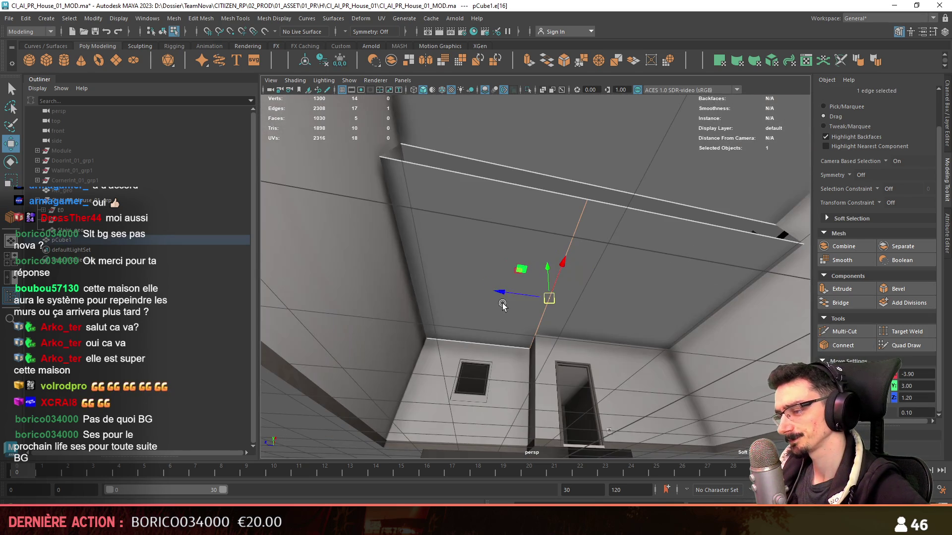
left_click_drag(575, 315, 478, 299, "alt")
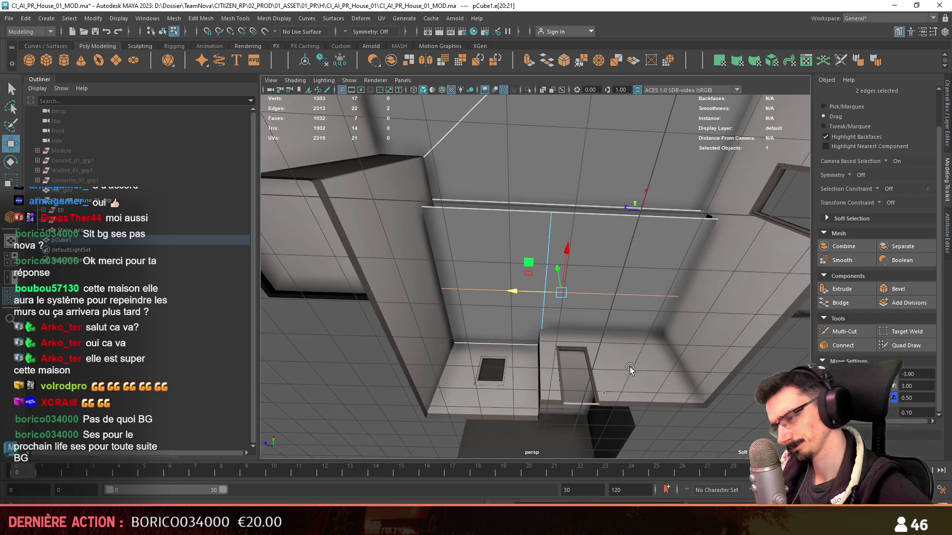
key("w")
left_click_drag(529, 447, 562, 257, "alt")
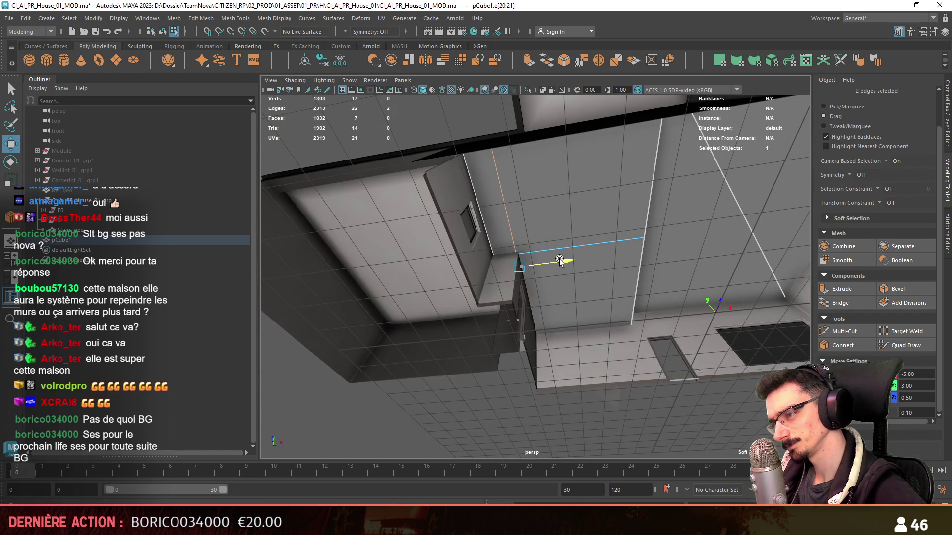
Step: Isolate the ceiling piece, delete the leftover strip face, then show the whole house again
key("f")
key("F8")
left_click(527, 90)
key("F8")
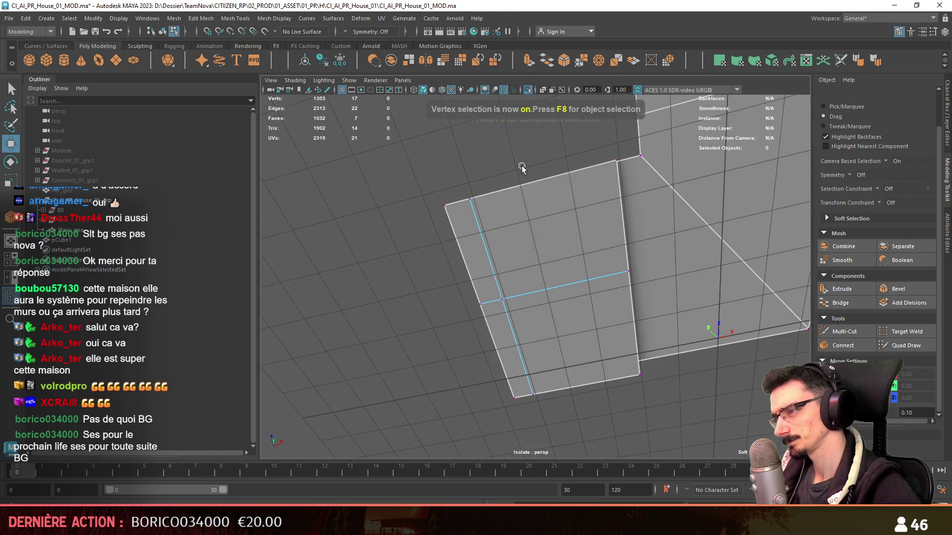
left_click(604, 176)
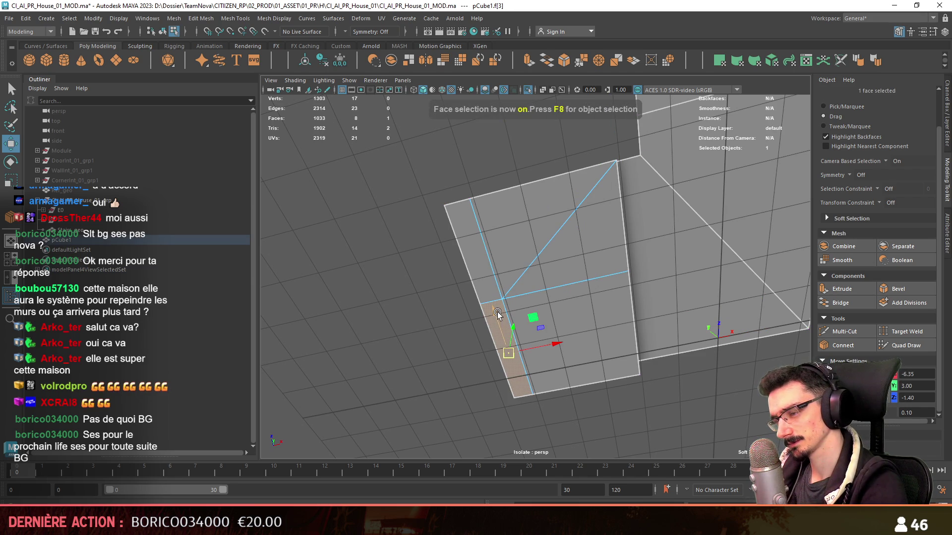
key("Delete")
key("F10")
left_click(555, 286)
key("F8")
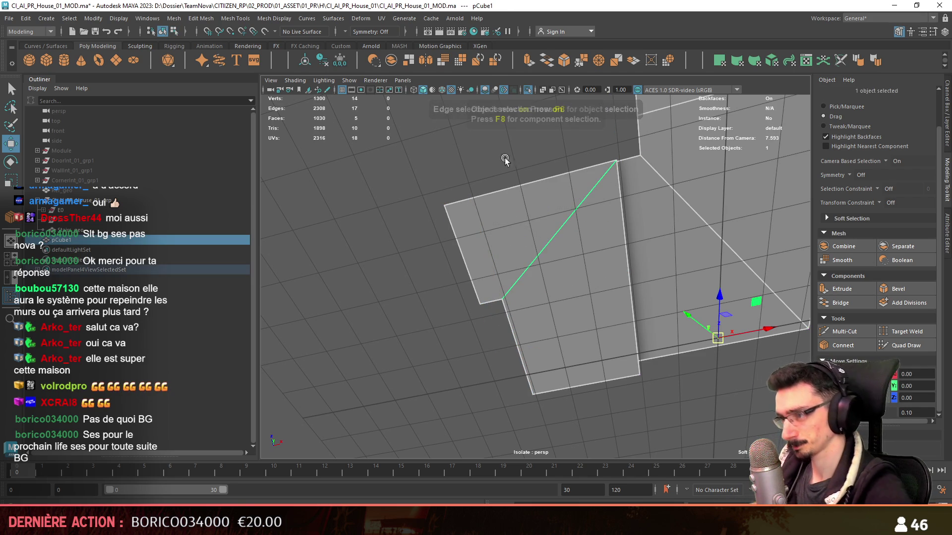
left_click(528, 91)
mouse_move(610, 242)
left_mouse_down("alt")
mouse_move(543, 304)
mouse_move(480, 320)
mouse_move(638, 359)
left_mouse_up("alt")
Step: Extrude the wall-top edge loop and delete the two stray diagonal edges
key("F10")
scroll(495, 317, "up", 5)
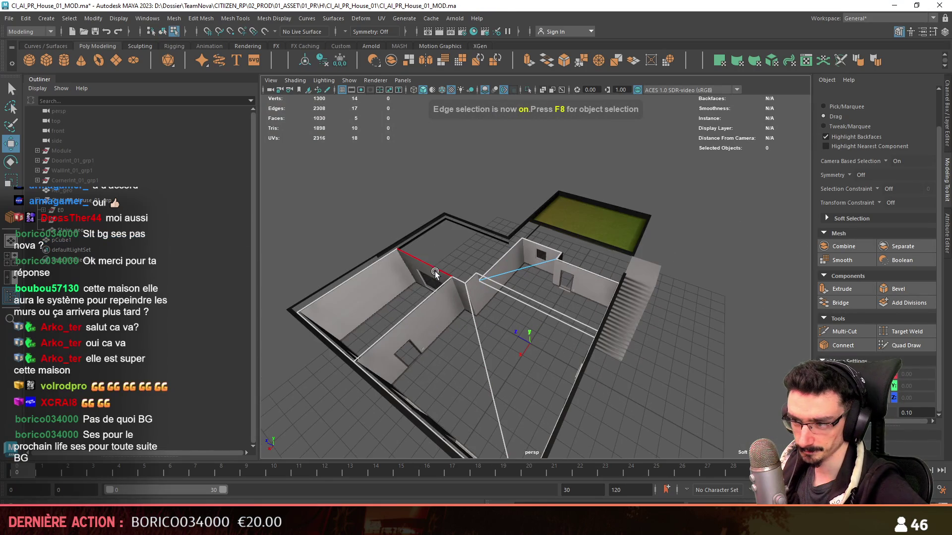
double_click(436, 271)
key("ctrl+e")
scroll(507, 254, "down", 5)
mouse_move(510, 260)
left_mouse_down("alt")
mouse_move(629, 323)
mouse_move(583, 314)
left_mouse_up("alt")
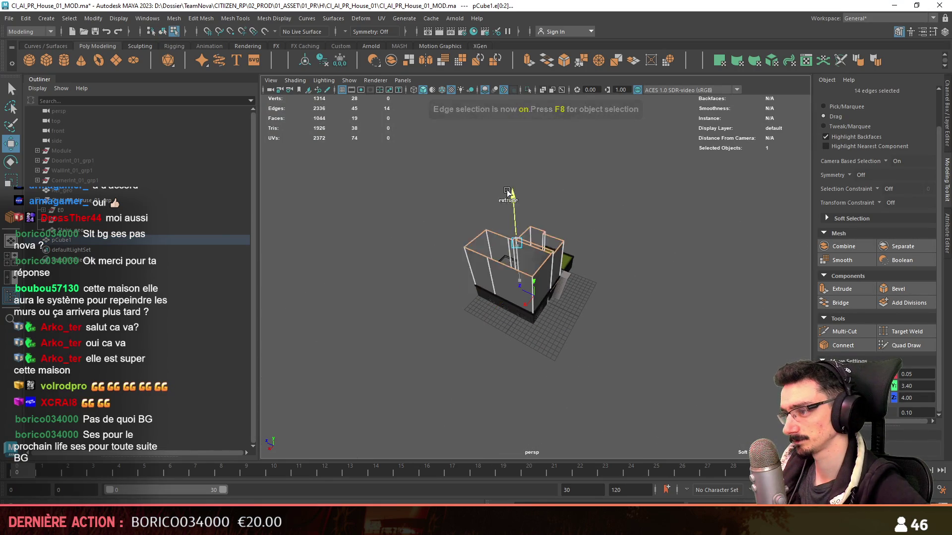
mouse_move(578, 186)
left_mouse_down("alt")
mouse_move(615, 304)
mouse_move(577, 277)
left_mouse_up("alt")
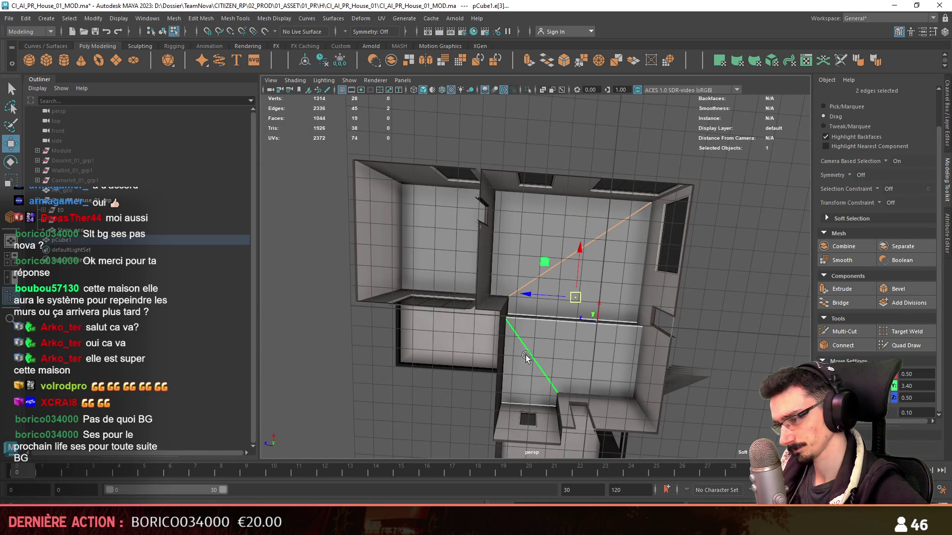
key("Delete")
key("F11")
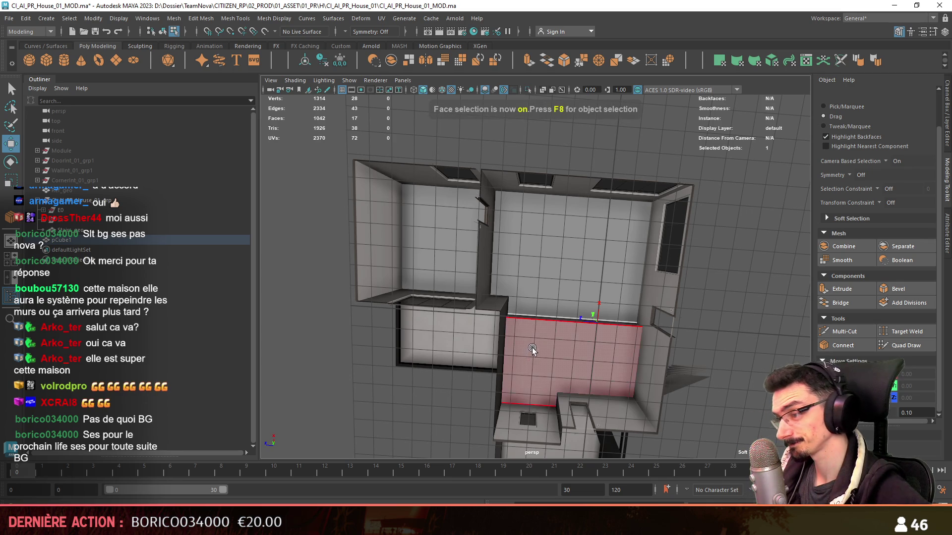
Step: Extrude the three large ceiling panels with an offset to inset a border strip on each
mouse_move(531, 347)
left_mouse_down()
mouse_move(469, 234)
mouse_move(589, 303)
left_mouse_up()
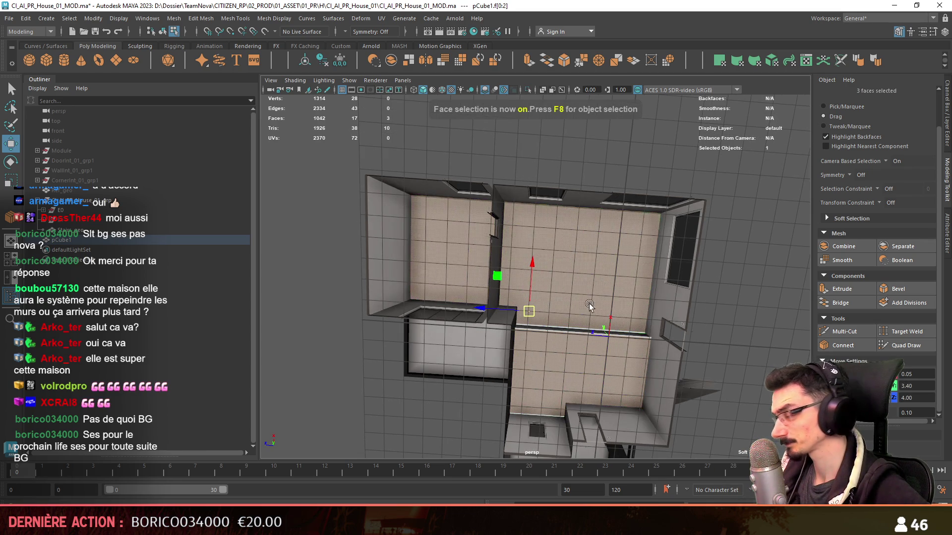
left_click(852, 287)
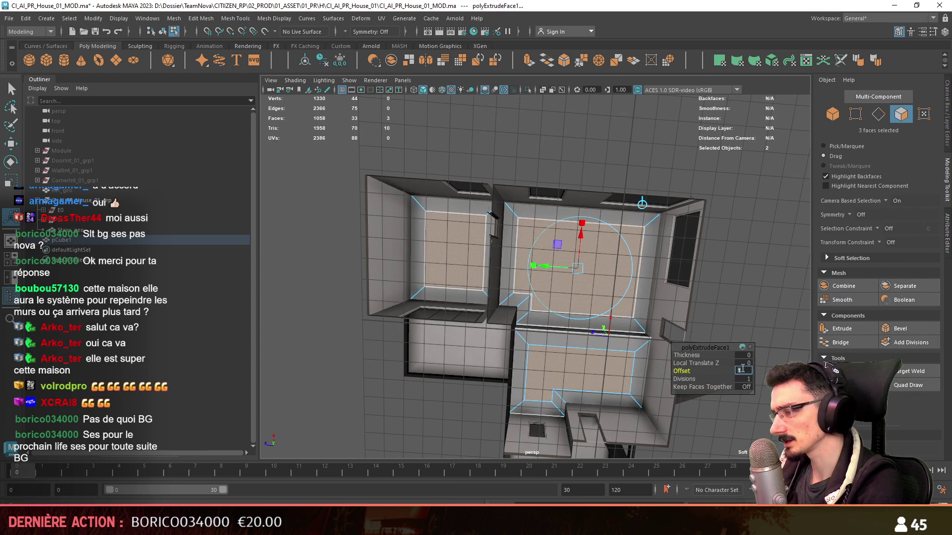
mouse_move(546, 331)
left_mouse_down("alt")
mouse_move(748, 370)
mouse_move(604, 343)
left_mouse_up("alt")
key("F8")
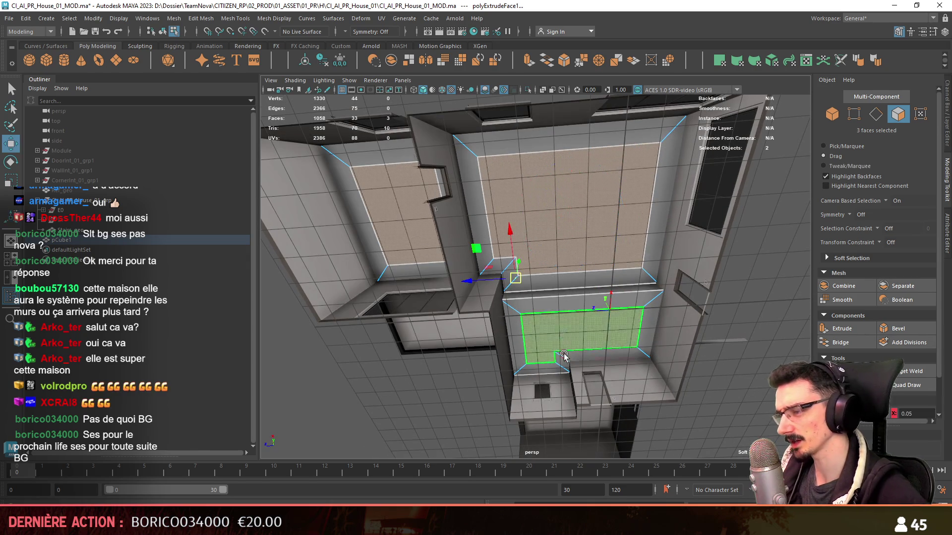
Step: Box-select the stray vertices and delete them
key("F9")
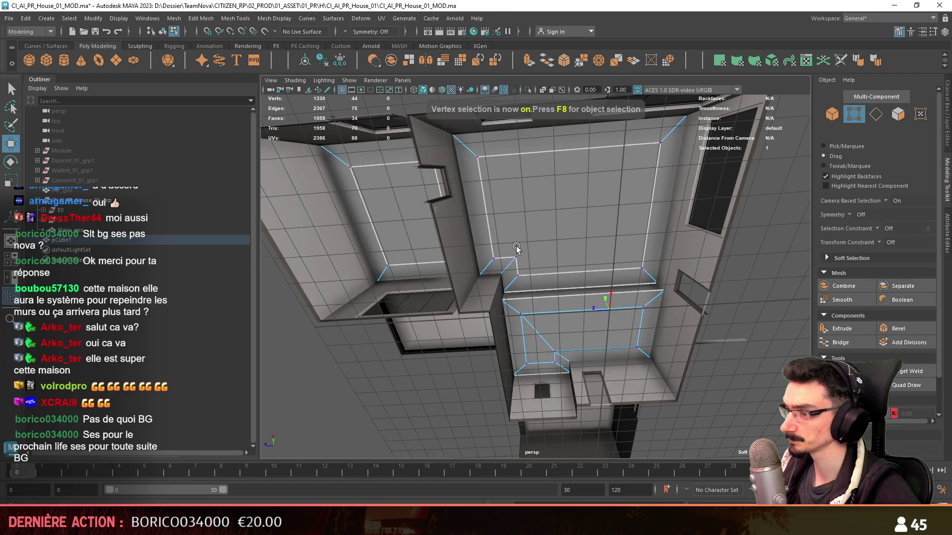
left_click_drag(517, 248, 613, 206, "alt")
mouse_move(739, 294)
left_mouse_down("alt")
mouse_move(646, 260)
mouse_move(554, 210)
mouse_move(692, 257)
left_mouse_up("alt")
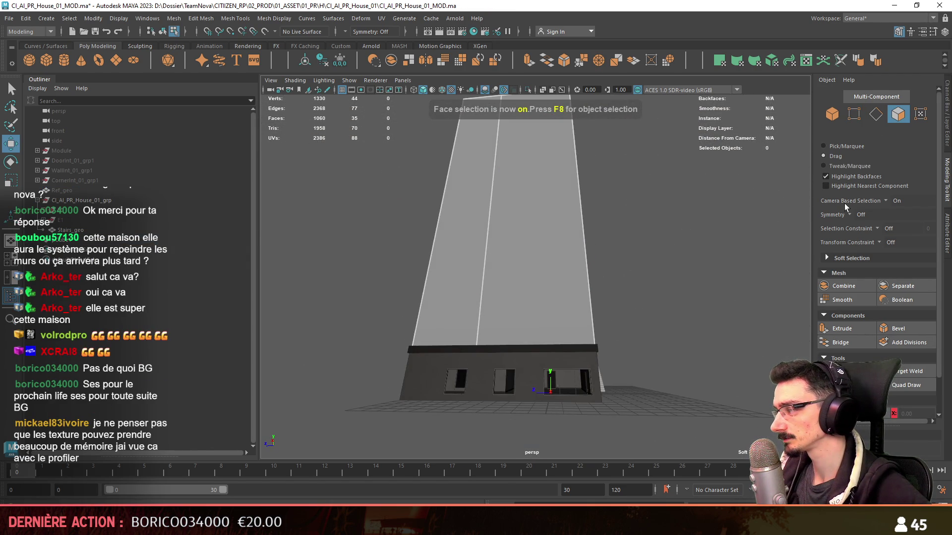
left_click(824, 147)
mouse_move(723, 126)
left_mouse_down()
mouse_move(543, 303)
mouse_move(596, 268)
mouse_move(519, 307)
mouse_move(813, 295)
left_mouse_up()
key("Delete")
key("F10")
Step: Delete the narrow corner face and the other stray face in the ceiling gap
left_click(826, 155)
left_click_drag(694, 208, 608, 220, "alt")
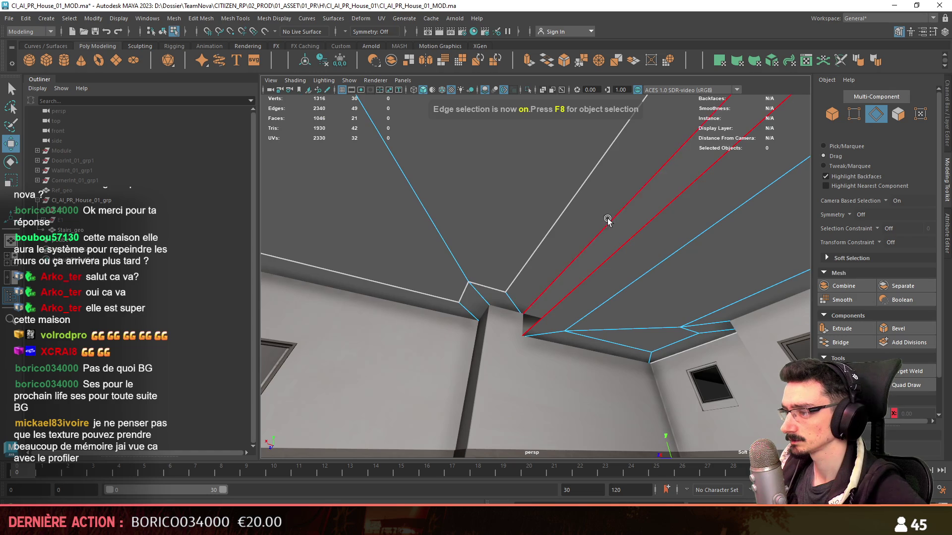
key("w")
mouse_move(556, 386)
left_mouse_down("alt")
mouse_move(569, 398)
mouse_move(589, 376)
mouse_move(552, 272)
left_mouse_up("alt")
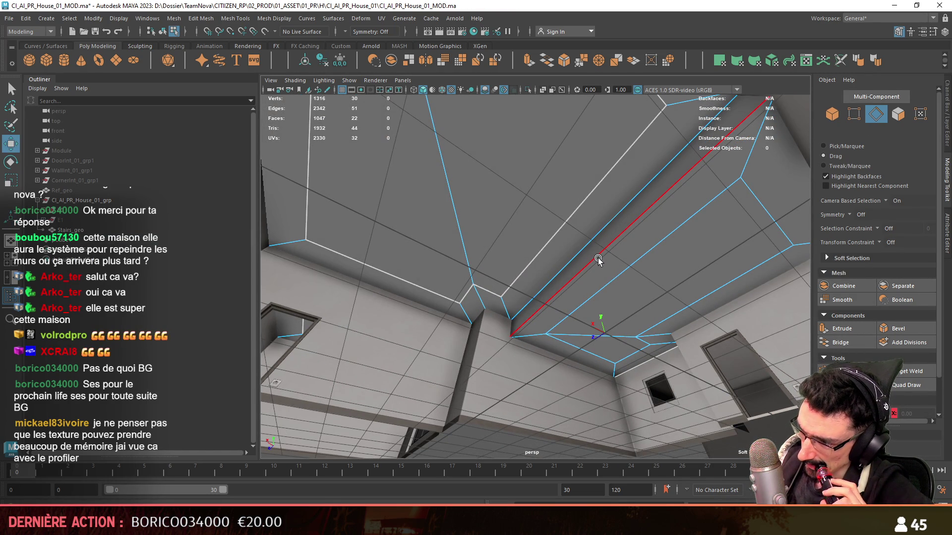
key("F11")
mouse_move(605, 308)
left_mouse_down("alt")
mouse_move(599, 380)
mouse_move(570, 418)
mouse_move(605, 352)
mouse_move(534, 306)
left_mouse_up("alt")
scroll(605, 352, "up", 5)
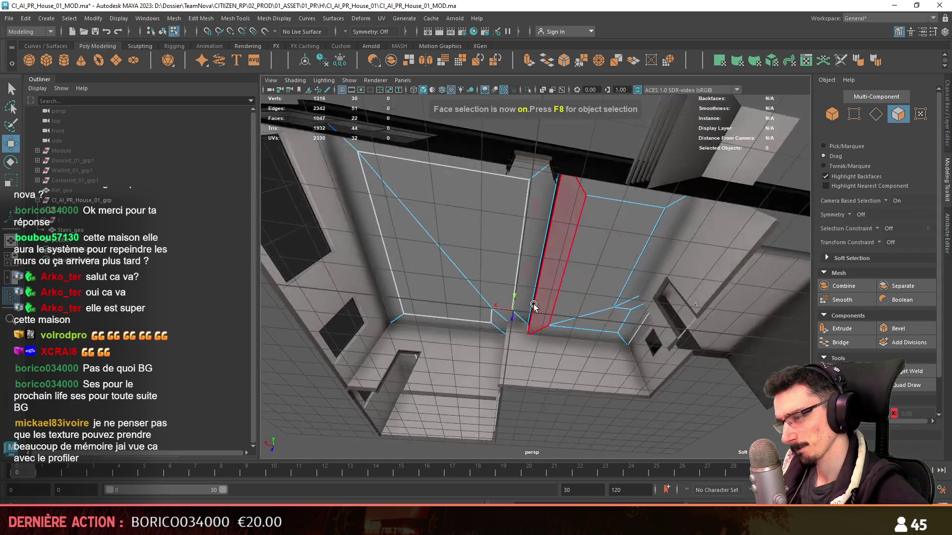
scroll(534, 306, "up", 3)
left_click(535, 293)
key("Delete")
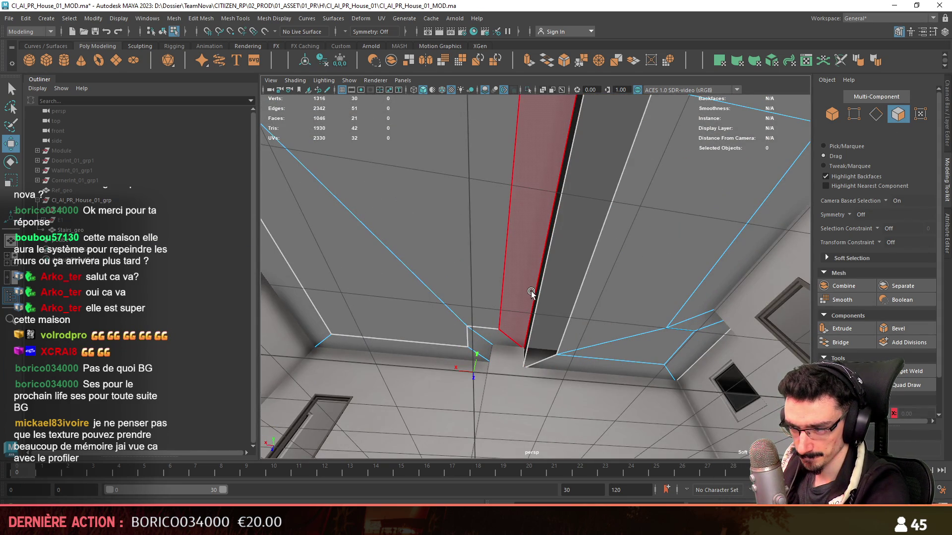
left_click(531, 288)
key("Delete")
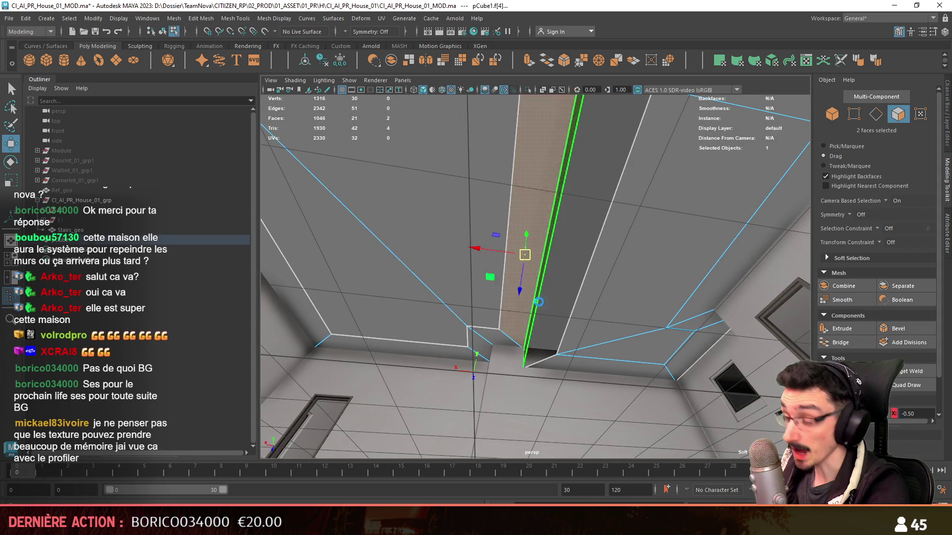
Step: Select the two open edges across the gap and bridge them together
key("F10")
left_click(576, 292)
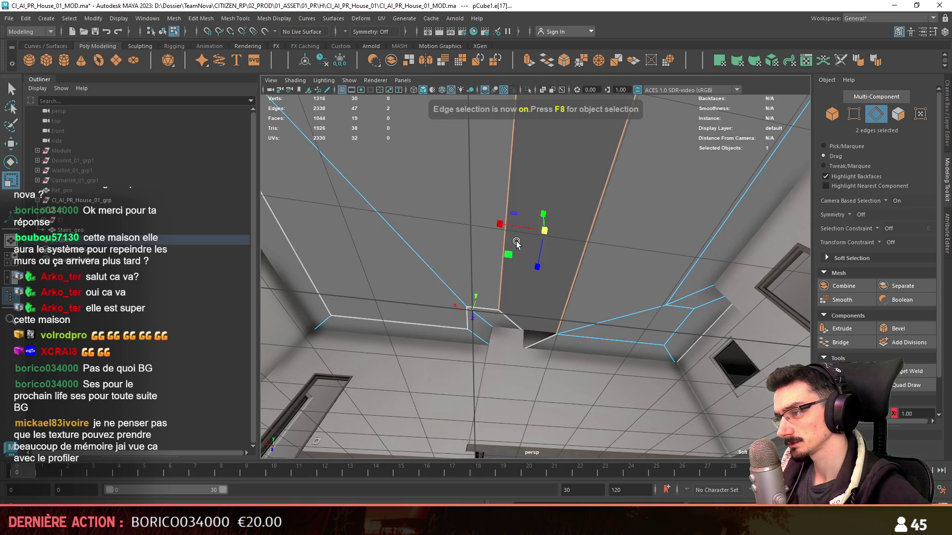
key("w")
mouse_move(516, 243)
left_mouse_down("alt")
mouse_move(737, 294)
mouse_move(665, 329)
left_mouse_up("alt")
scroll(736, 294, "up", 3)
scroll(676, 285, "up", 4)
left_click(841, 342)
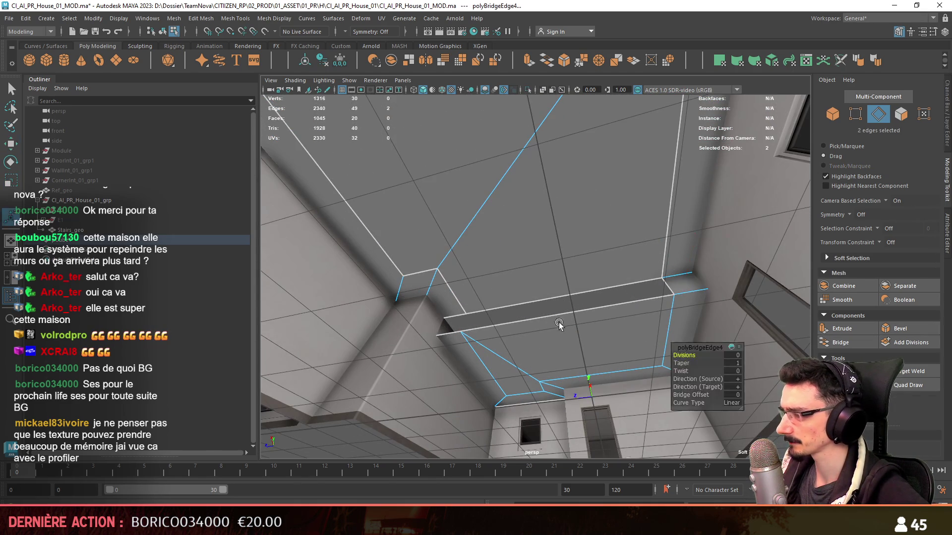
left_click_drag(559, 268, 551, 292, "alt")
scroll(550, 293, "down", 5)
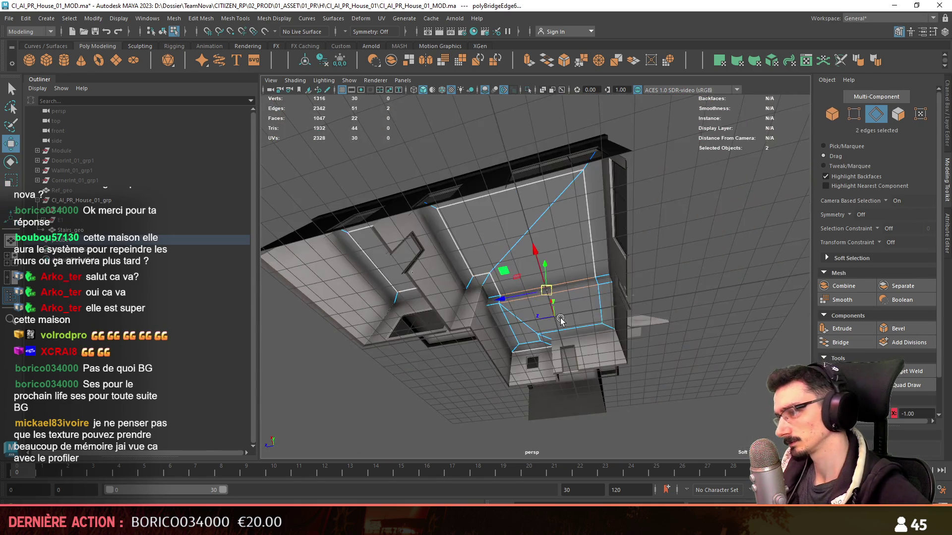
key("F8")
scroll(641, 290, "up", 5)
left_click_drag(706, 339, 595, 198, "alt")
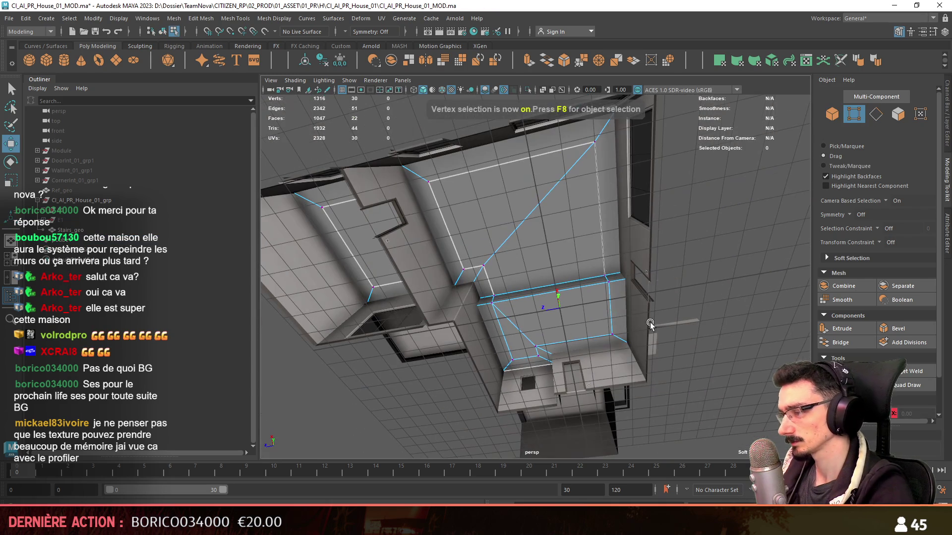
scroll(558, 106, "up", 3)
key("F8")
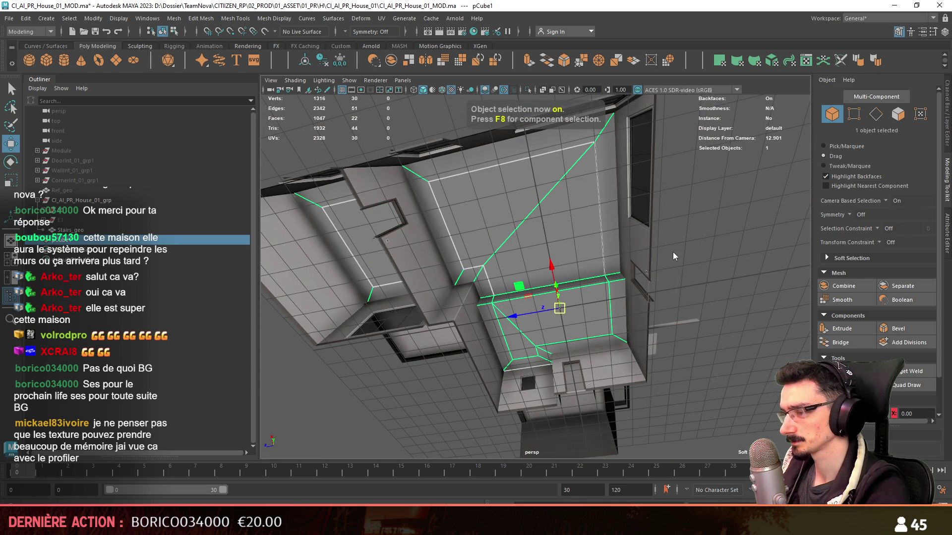
Step: Assign the favourite FX_Concrete_01 material to the ceiling
mouse_move(672, 232)
right_mouse_down()
mouse_move(650, 442)
mouse_move(685, 496)
right_mouse_up()
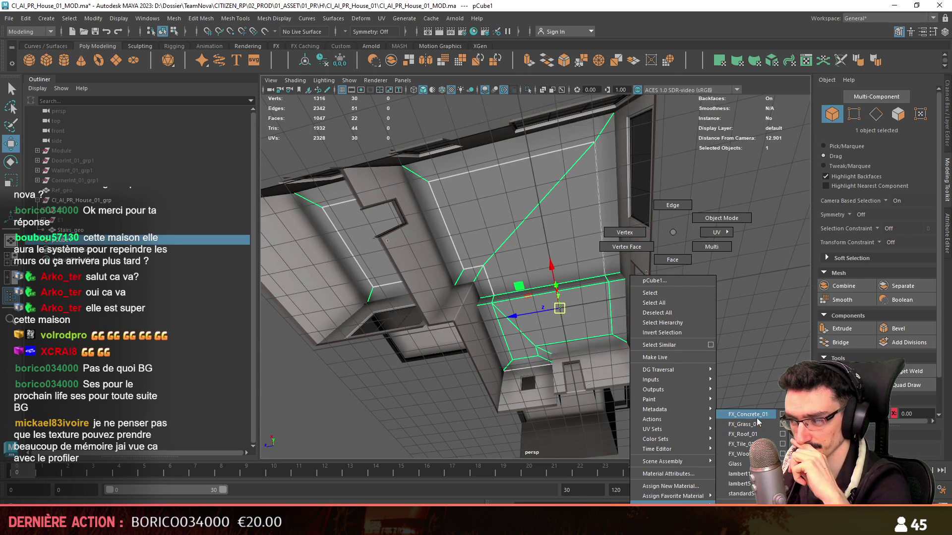
right_click_drag(757, 421, 748, 415)
mouse_move(735, 309)
left_mouse_down("alt")
mouse_move(557, 274)
mouse_move(422, 301)
mouse_move(409, 293)
left_mouse_up("alt")
left_click(471, 288)
key("F9")
left_click(409, 293)
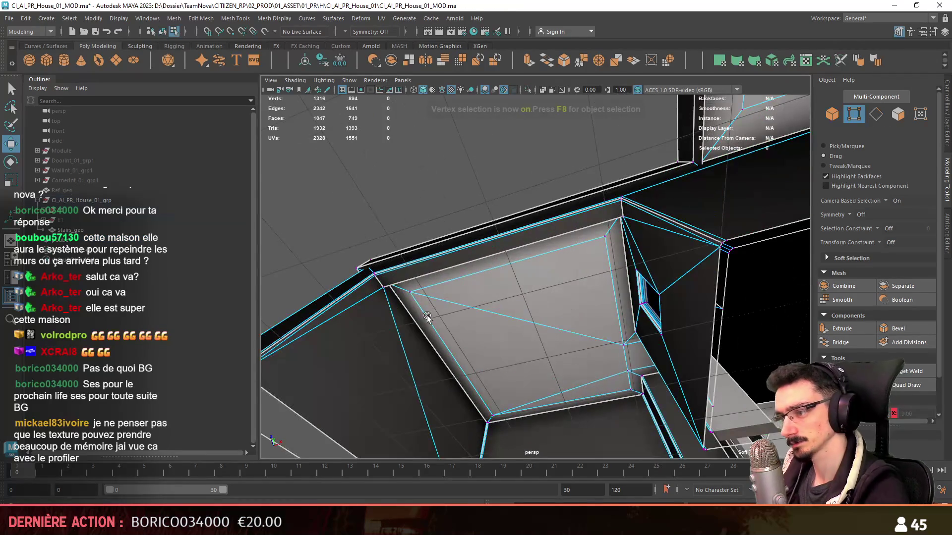
key("F8")
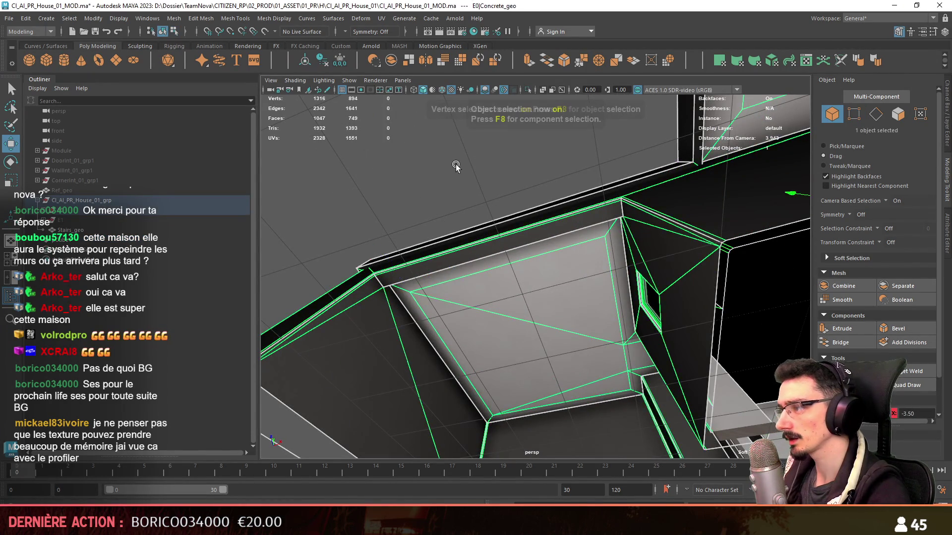
mouse_move(456, 165)
left_mouse_down("alt")
mouse_move(352, 282)
mouse_move(545, 234)
mouse_move(608, 295)
mouse_move(563, 269)
mouse_move(719, 289)
left_mouse_up("alt")
Step: Apply an automatic UV projection to the ceiling mesh
left_click(563, 270)
scroll(535, 278, "down", 3)
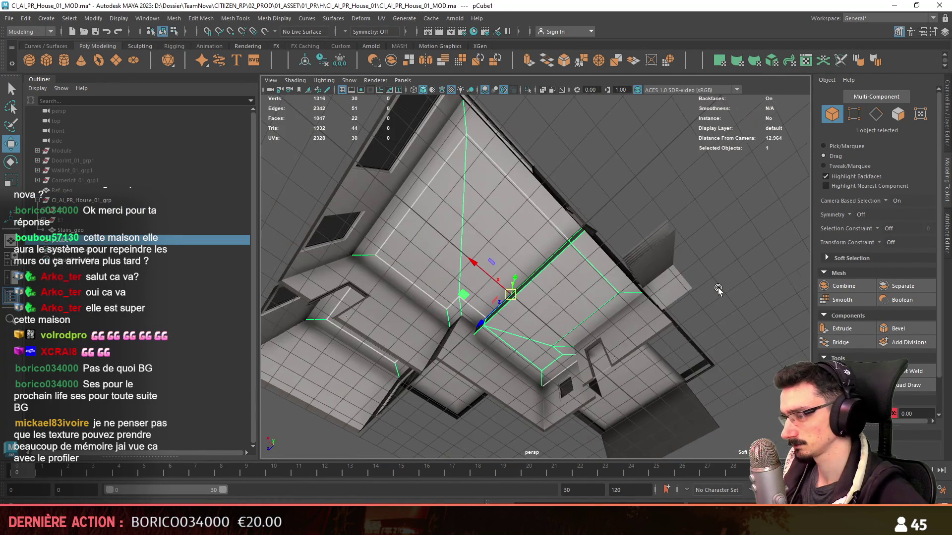
left_click(770, 56)
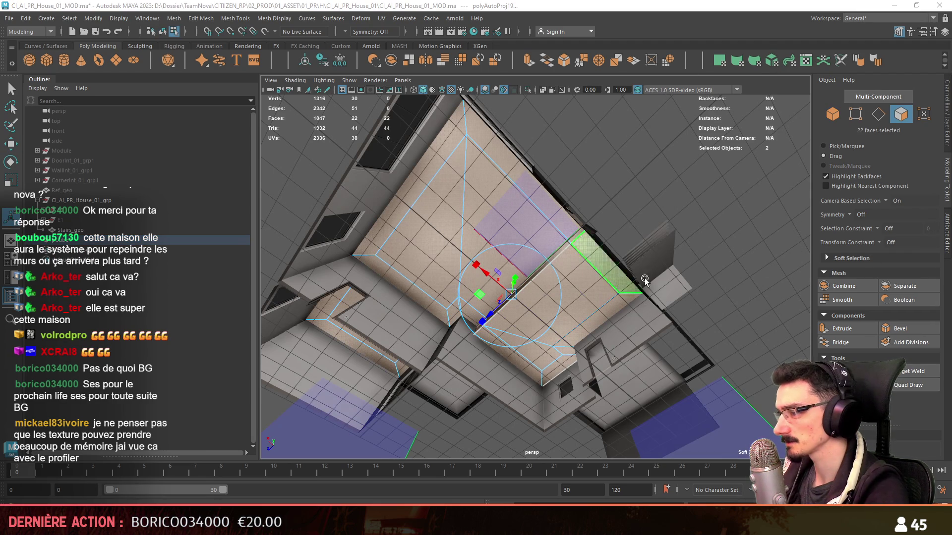
key("F9")
left_click_drag(513, 291, 681, 222, "alt")
Step: Move the ceiling beam's corner vertex and commit a new connecting edge on pCube1
key("w")
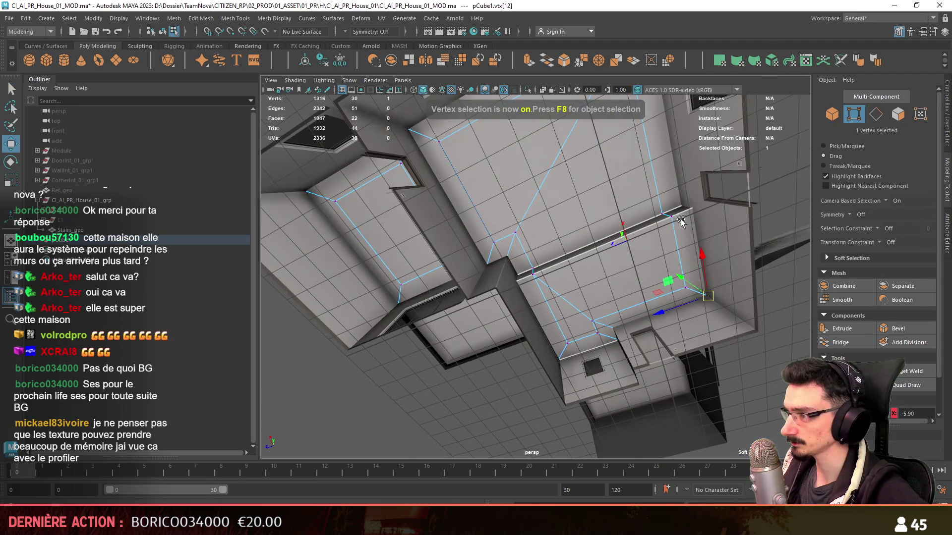
left_click_drag(514, 232, 947, 253, "alt")
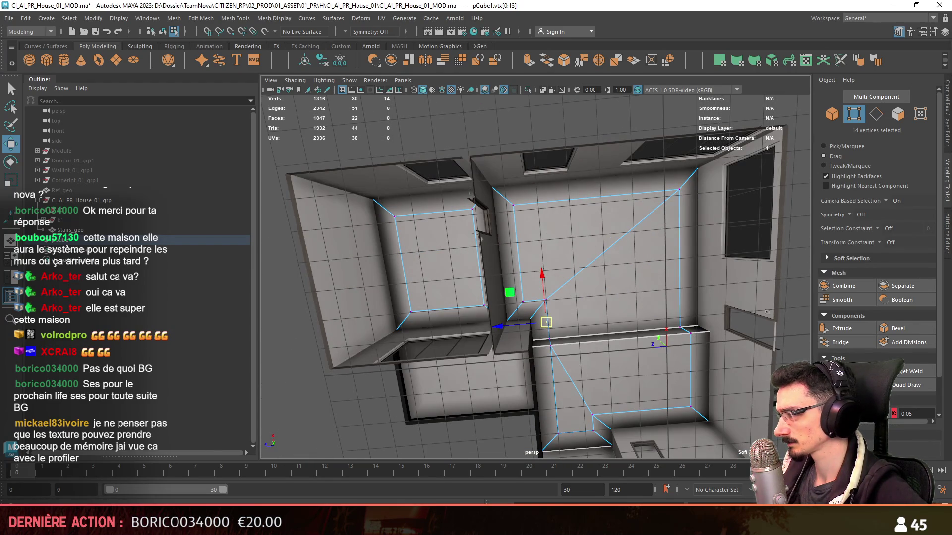
scroll(546, 323, "down", 5)
key("F8")
mouse_move(595, 297)
left_mouse_down("alt")
mouse_move(636, 320)
mouse_move(544, 264)
left_mouse_up("alt")
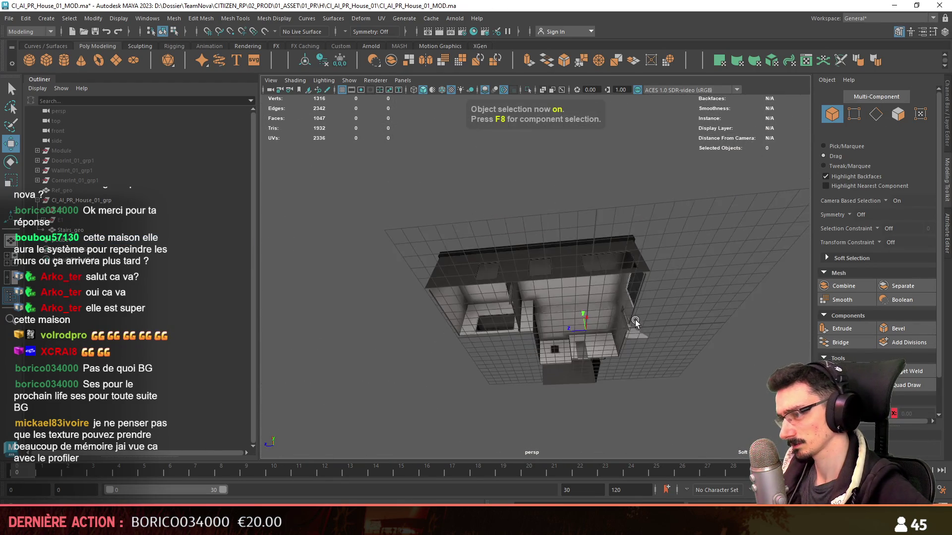
scroll(543, 268, "up", 5)
key("F8")
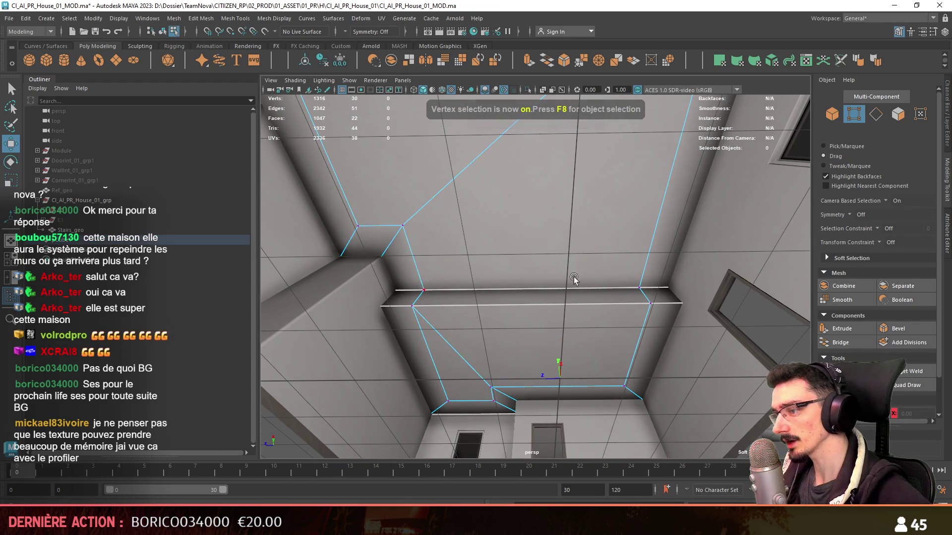
mouse_move(496, 233)
left_mouse_down("alt")
mouse_move(588, 297)
mouse_move(629, 257)
mouse_move(696, 276)
left_mouse_up("alt")
left_click(697, 277)
scroll(696, 276, "up", 3)
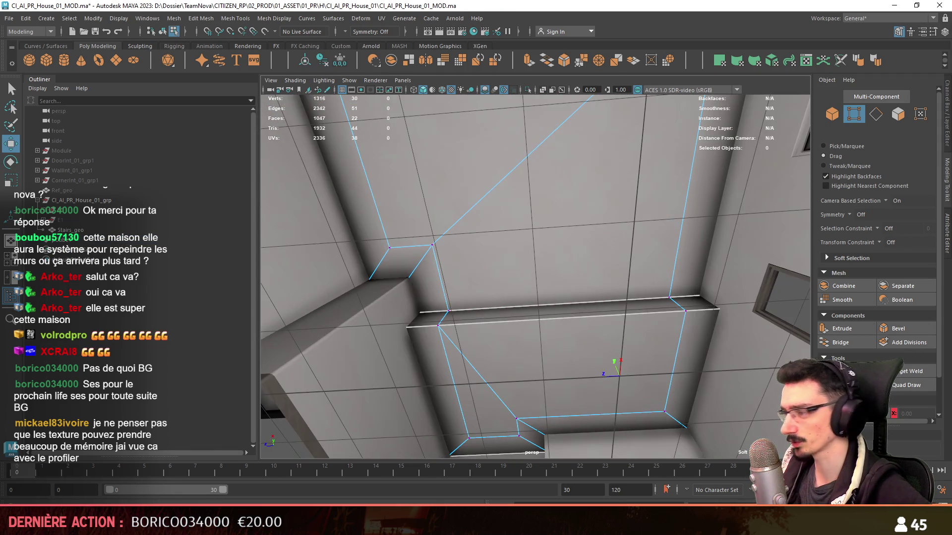
left_click_drag(631, 291, 608, 301, "alt")
key("F10")
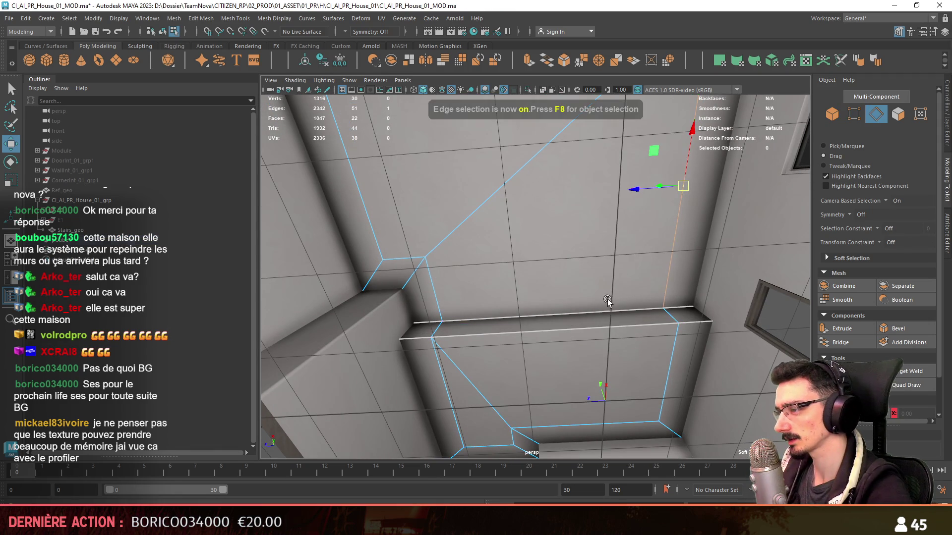
key("Return")
Step: Select the two vertices at the beam block's ceiling corner
left_click_drag(656, 352, 549, 240, "alt")
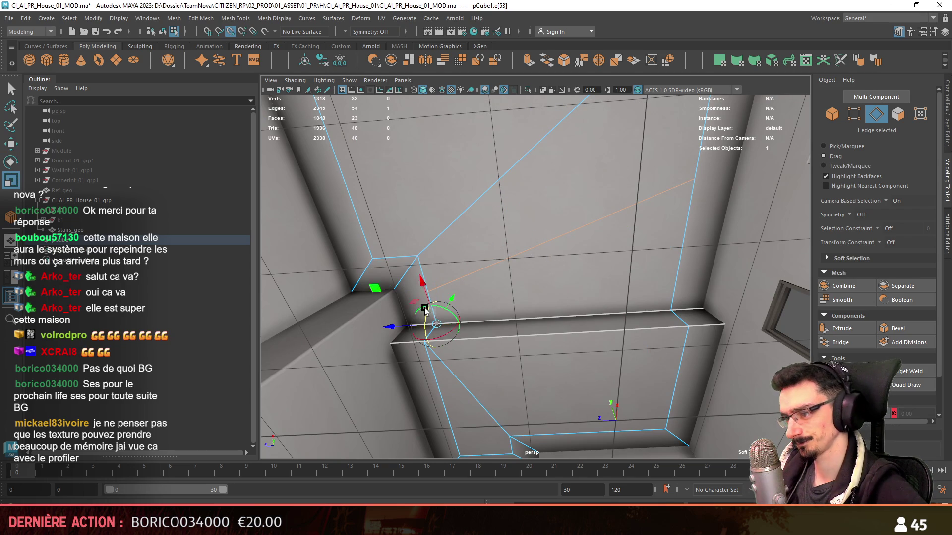
scroll(510, 299, "down", 5)
scroll(576, 307, "up", 5)
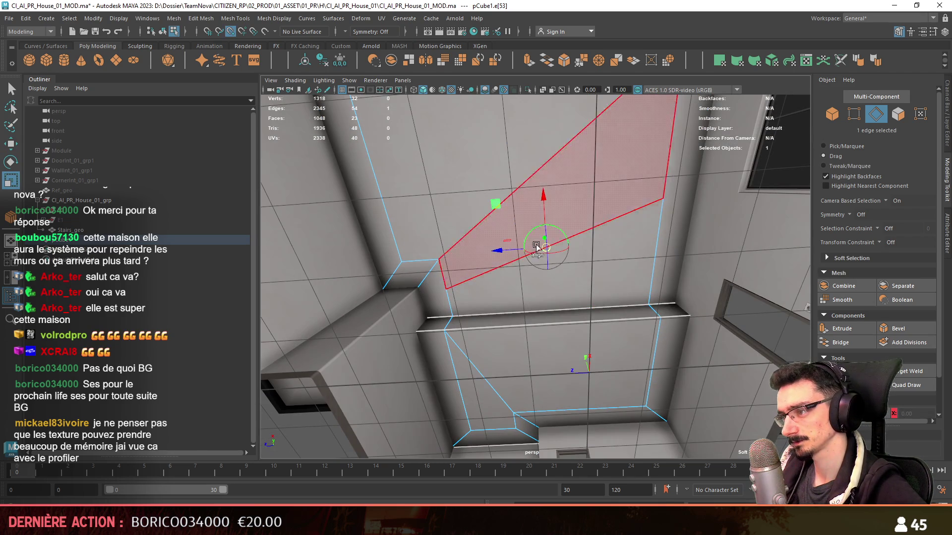
left_click_drag(446, 293, 671, 335, "alt")
scroll(890, 328, "down", 2)
scroll(570, 329, "up", 5)
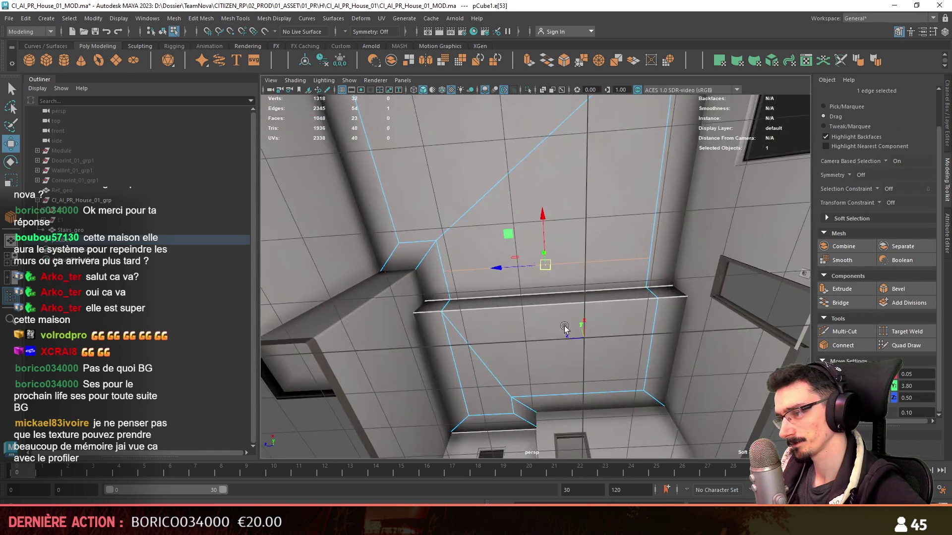
mouse_move(569, 329)
left_mouse_down("alt")
mouse_move(584, 336)
mouse_move(450, 250)
mouse_move(476, 303)
left_mouse_up("alt")
left_click(460, 257)
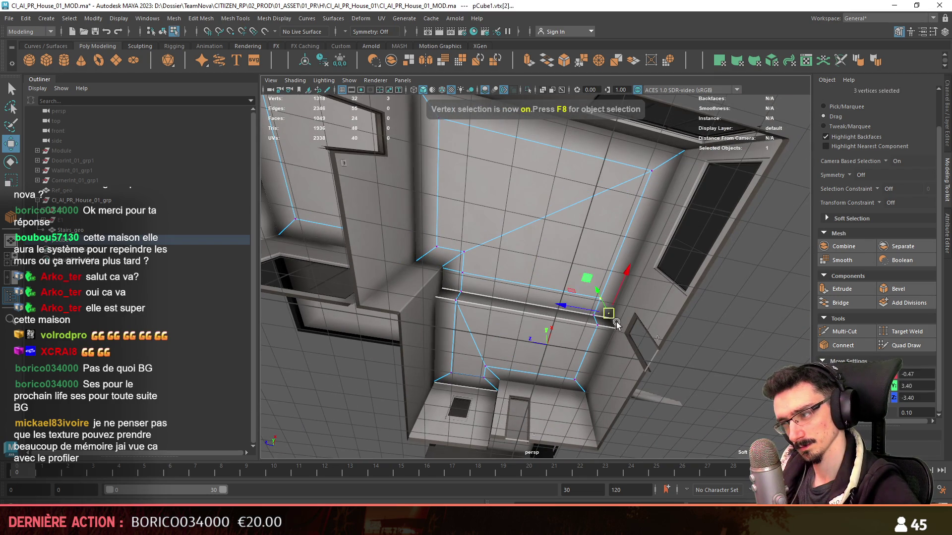
scroll(617, 322, "up", 3)
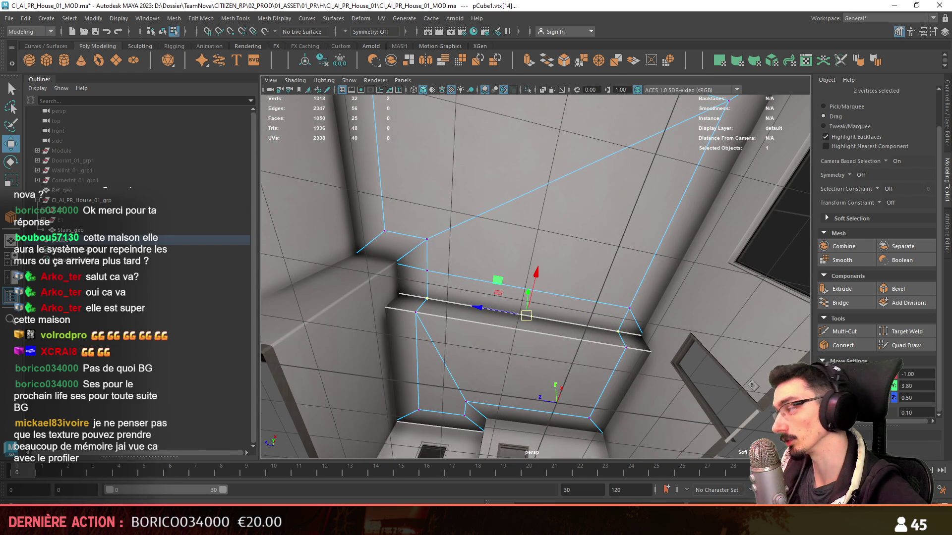
scroll(676, 367, "down", 10)
Step: Reselect the beam block pCube1 and pick the edge along the ceiling corner to realign it
key("F8")
scroll(677, 368, "up", 5)
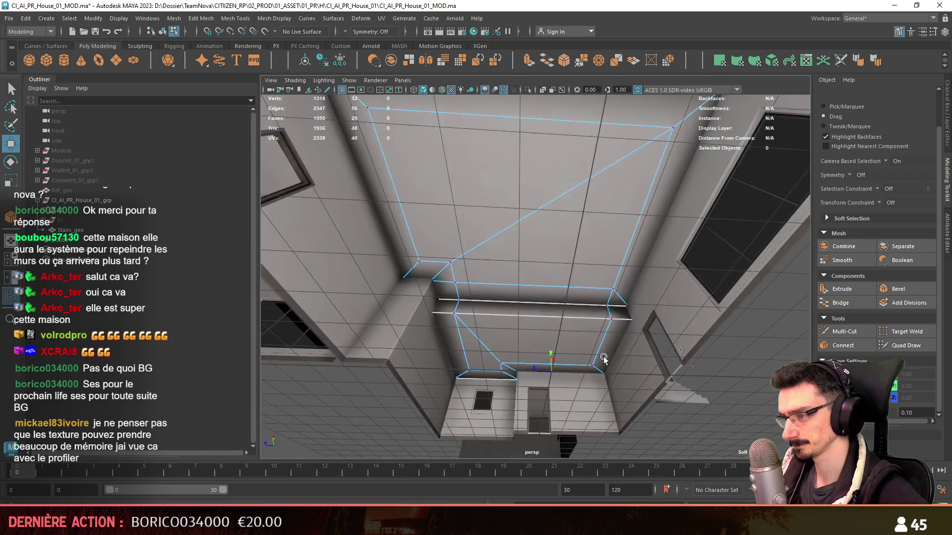
scroll(698, 394, "down", 5)
scroll(627, 366, "up", 5)
left_click(592, 322)
scroll(663, 334, "up", 2)
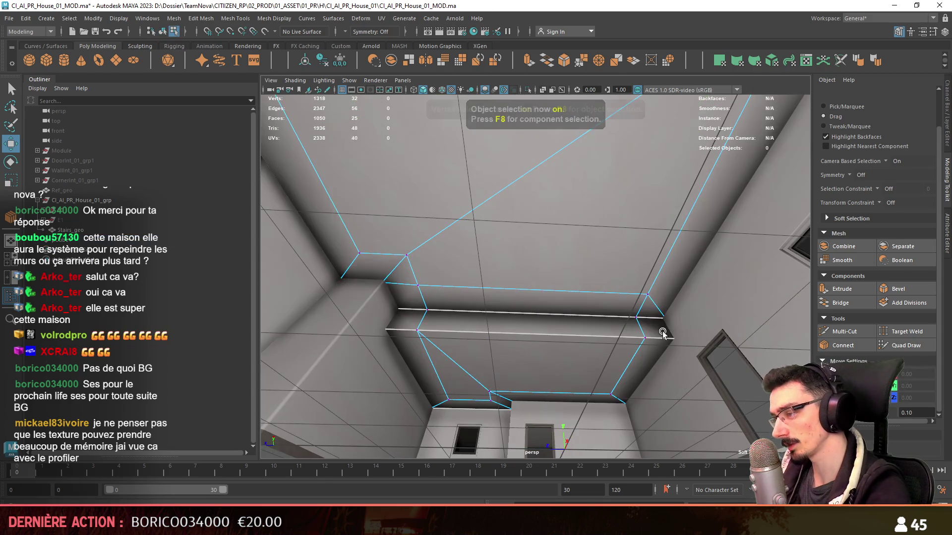
mouse_move(414, 333)
left_mouse_down("alt")
mouse_move(397, 319)
mouse_move(429, 291)
left_mouse_up("alt")
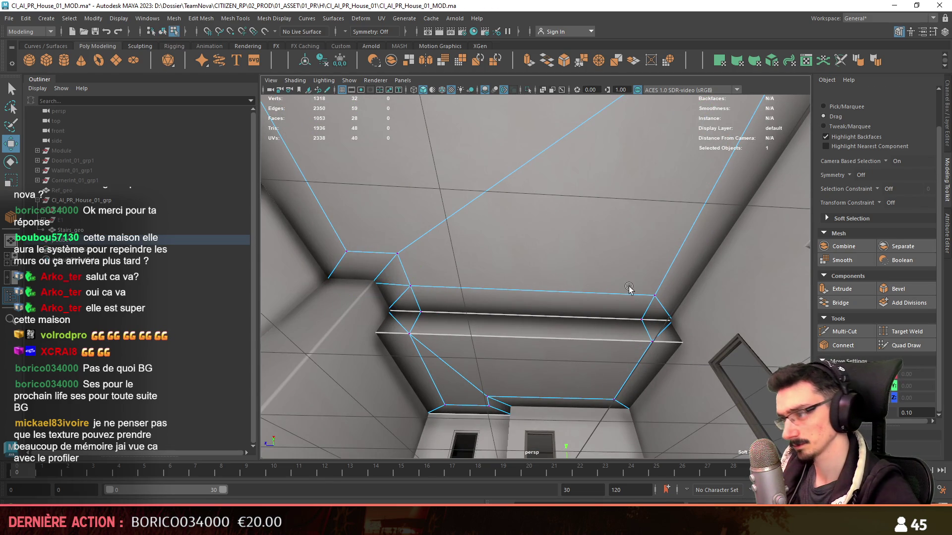
scroll(629, 289, "down", 5)
mouse_move(628, 288)
left_mouse_down("alt")
mouse_move(580, 346)
mouse_move(543, 311)
mouse_move(541, 320)
mouse_move(622, 328)
left_mouse_up("alt")
key("F8")
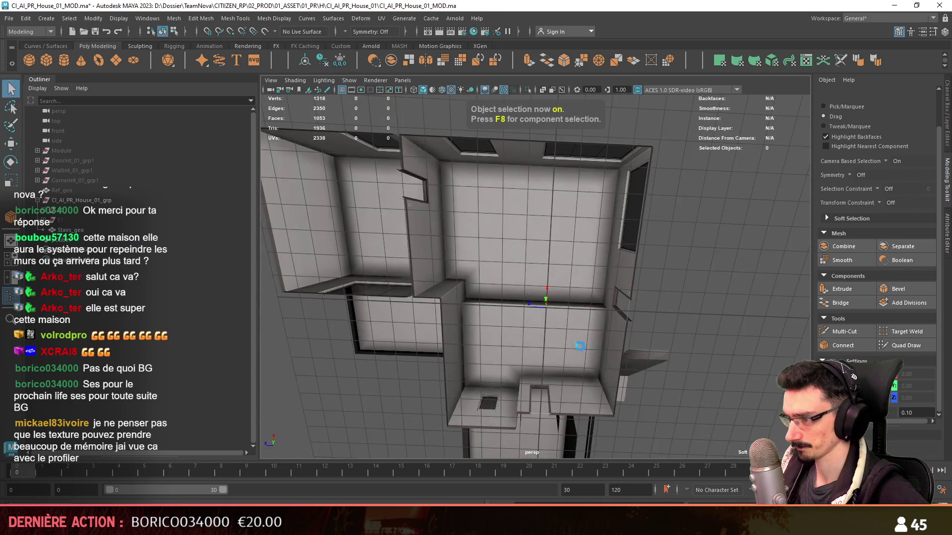
key("w")
left_click(543, 317)
key("F8")
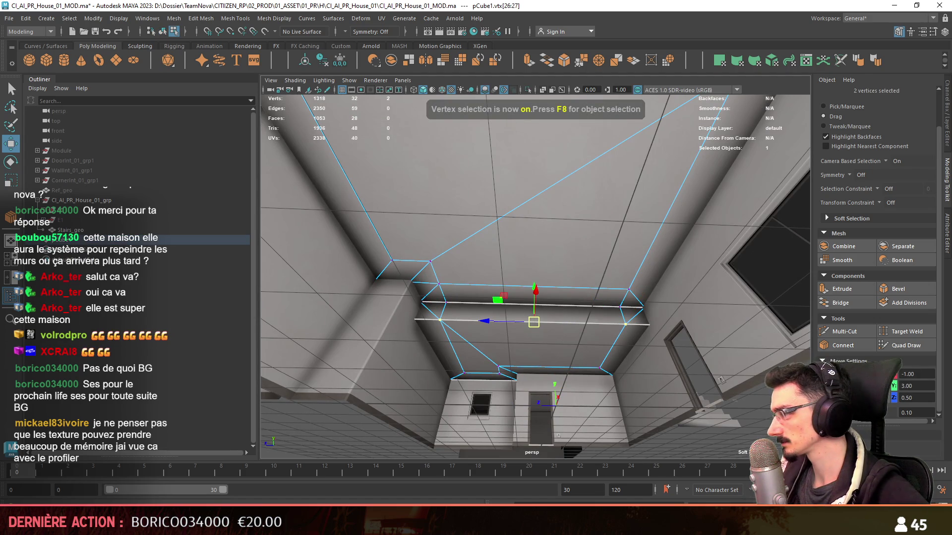
scroll(558, 310, "down", 5)
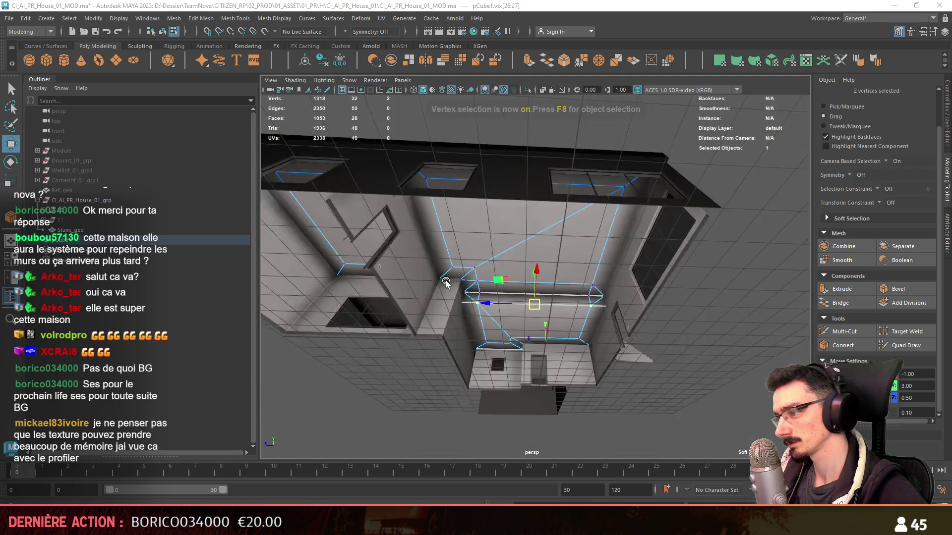
mouse_move(559, 311)
left_mouse_down("alt")
mouse_move(551, 271)
mouse_move(590, 316)
mouse_move(545, 322)
mouse_move(541, 340)
mouse_move(526, 317)
left_mouse_up("alt")
key("F8")
scroll(554, 305, "up", 5)
key("F10")
left_click(546, 289)
Step: Clear the face selection and review the house from top-down and low exterior views
key("w")
scroll(553, 300, "down", 5)
key("F8")
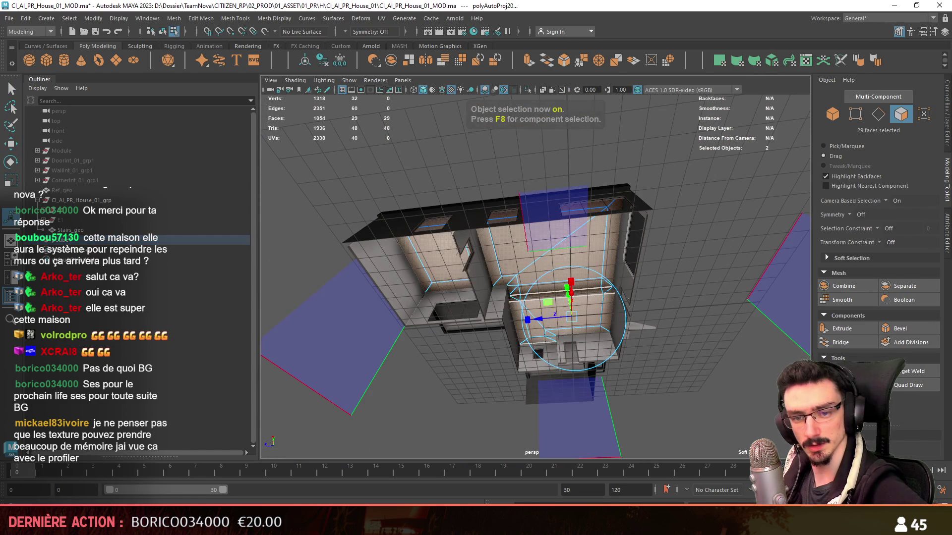
key("F8")
left_click(720, 276)
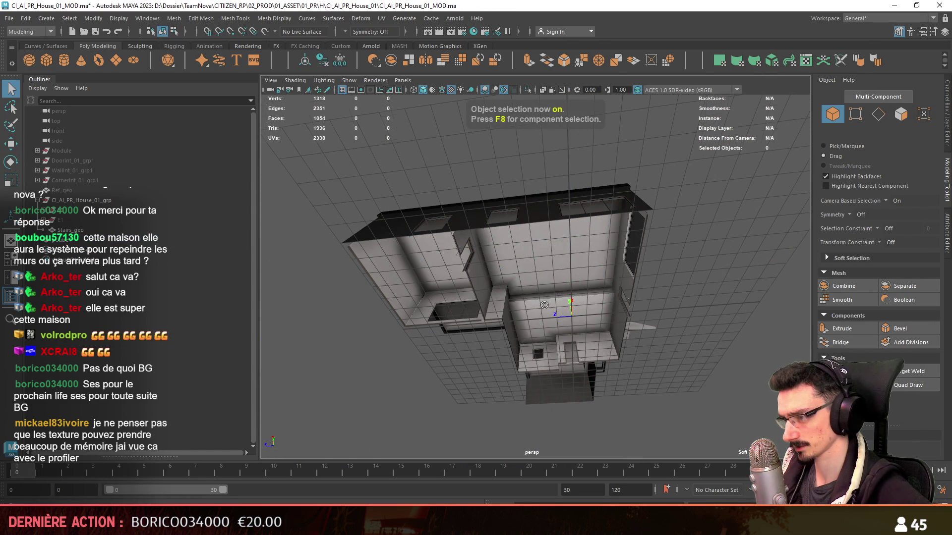
left_click_drag(545, 305, 547, 294, "alt")
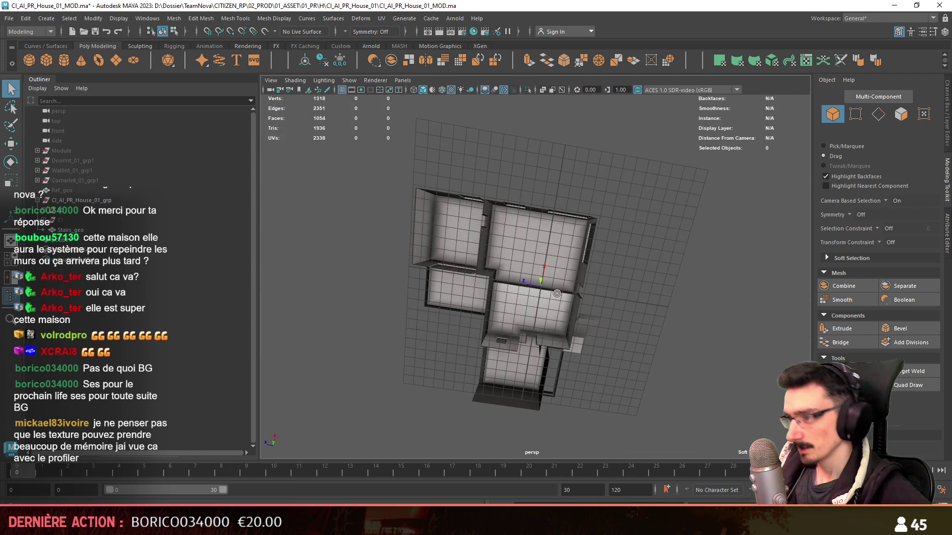
mouse_move(557, 293)
left_mouse_down("alt")
mouse_move(376, 369)
mouse_move(549, 316)
mouse_move(577, 293)
left_mouse_up("alt")
Step: Select Concrete_geo together with the ceiling beam pCube1
key("w")
key("q")
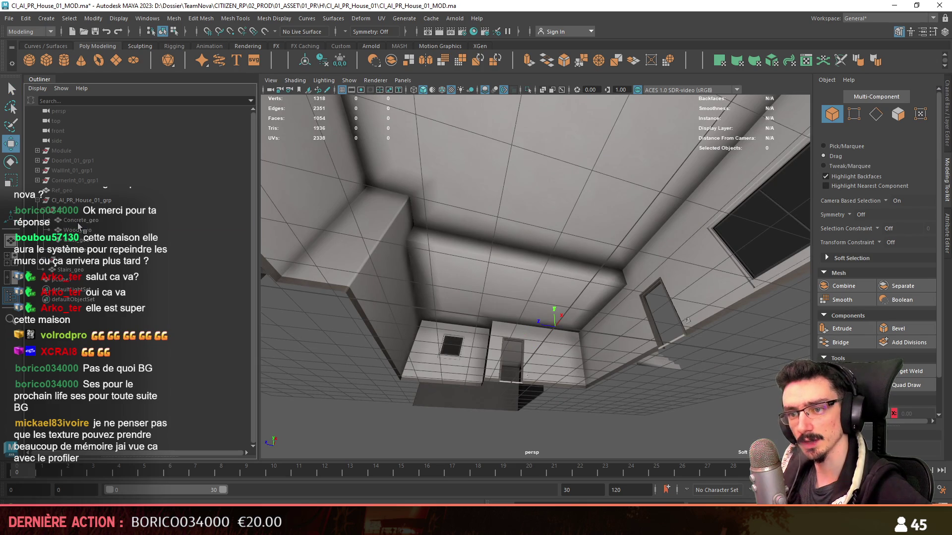
left_click(545, 213)
left_click(477, 104, "shift")
Step: Combine Concrete_geo and pCube1 into one mesh and check the result inside a room
mouse_move(412, 104)
left_mouse_down("alt")
mouse_move(474, 212)
mouse_move(373, 96)
left_mouse_up("alt")
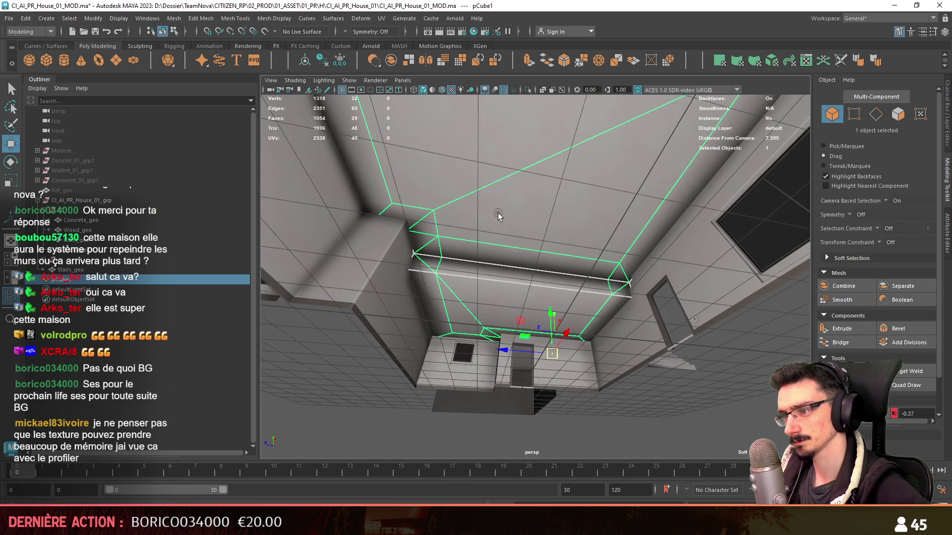
double_click(77, 221)
left_click(87, 279, "ctrl")
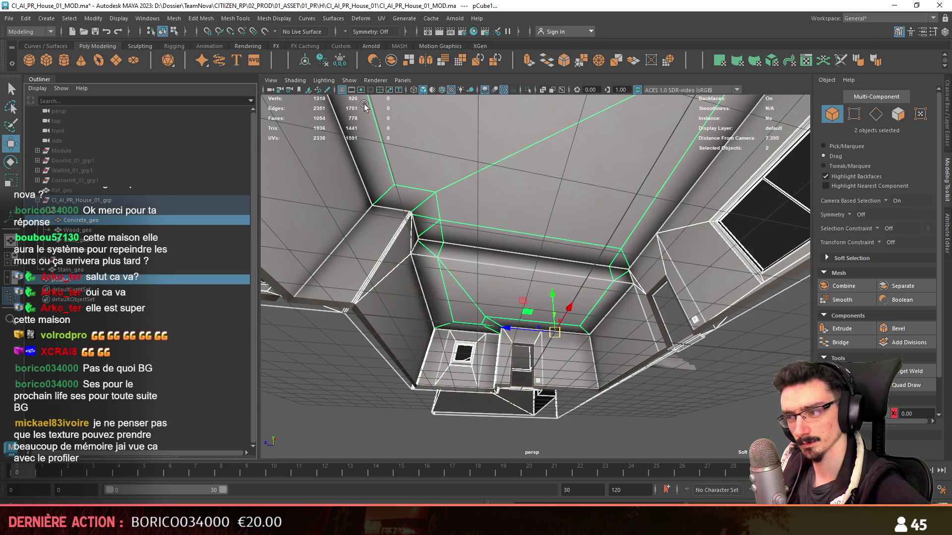
left_click(391, 60)
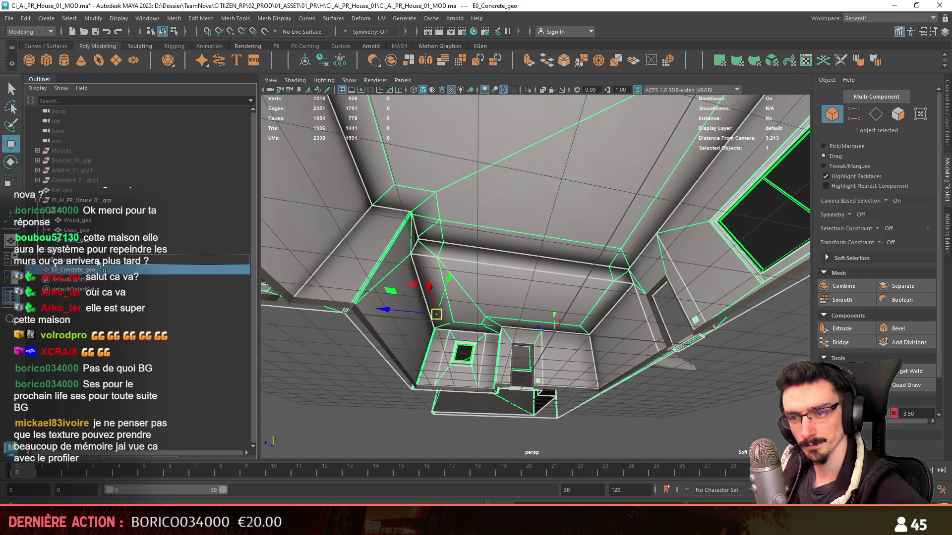
key("f")
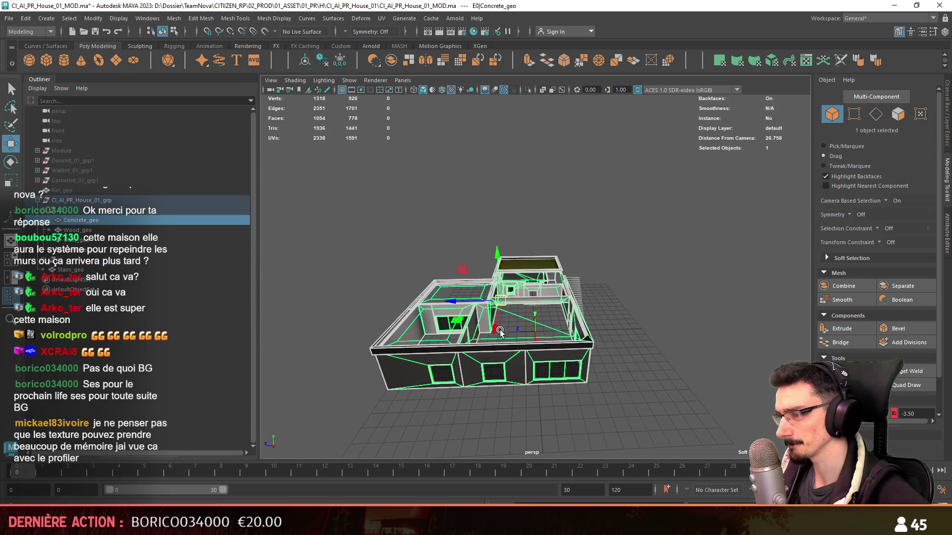
mouse_move(554, 338)
left_mouse_down("alt")
mouse_move(245, 450)
mouse_move(235, 267)
left_mouse_up("alt")
mouse_move(495, 318)
left_mouse_down("alt")
mouse_move(676, 212)
mouse_move(606, 325)
mouse_move(581, 321)
mouse_move(645, 312)
mouse_move(506, 365)
mouse_move(558, 288)
mouse_move(493, 317)
mouse_move(643, 244)
mouse_move(608, 296)
mouse_move(549, 276)
mouse_move(591, 330)
mouse_move(598, 304)
mouse_move(505, 304)
mouse_move(572, 276)
mouse_move(439, 268)
mouse_move(551, 266)
mouse_move(471, 278)
mouse_move(391, 274)
mouse_move(411, 263)
left_mouse_up("alt")
scroll(542, 263, "down", 10)
scroll(543, 284, "down", 10)
Step: Select the top-level CI_AI_PR_House_01_grp group and choose Export Selection
left_click(495, 277)
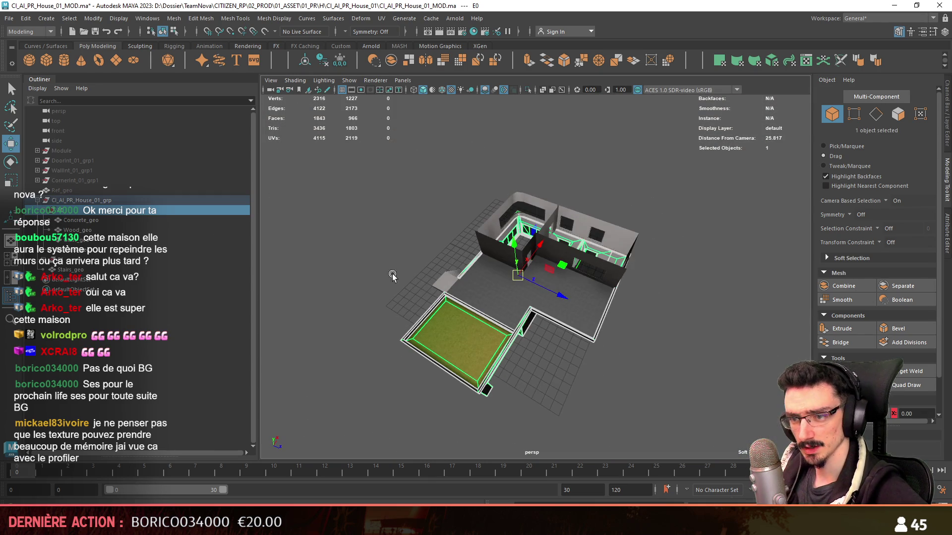
key("Up")
key("q")
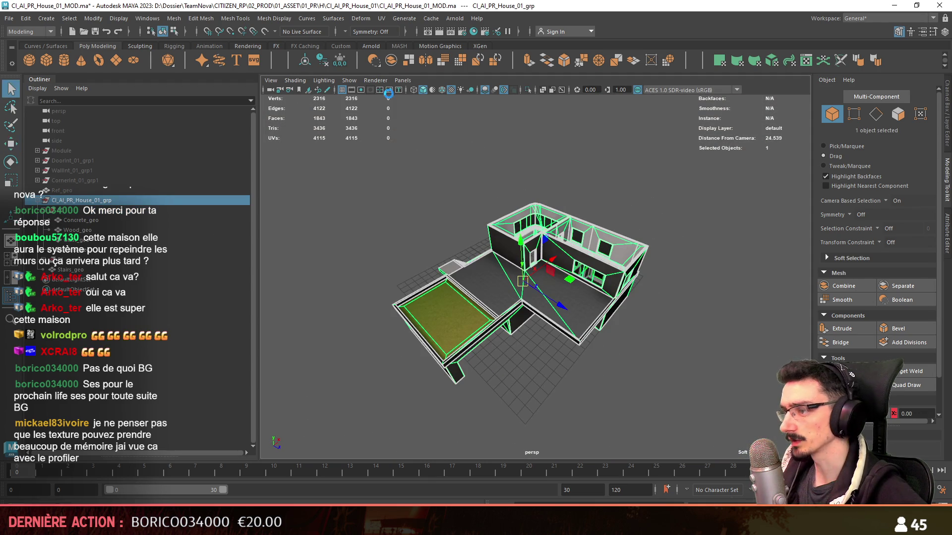
mouse_move(385, 127)
left_mouse_down("alt")
mouse_move(439, 257)
mouse_move(668, 87)
mouse_move(570, 139)
mouse_move(560, 127)
mouse_move(437, 130)
mouse_move(438, 94)
mouse_move(397, 204)
mouse_move(243, 101)
left_mouse_up("alt")
key("q")
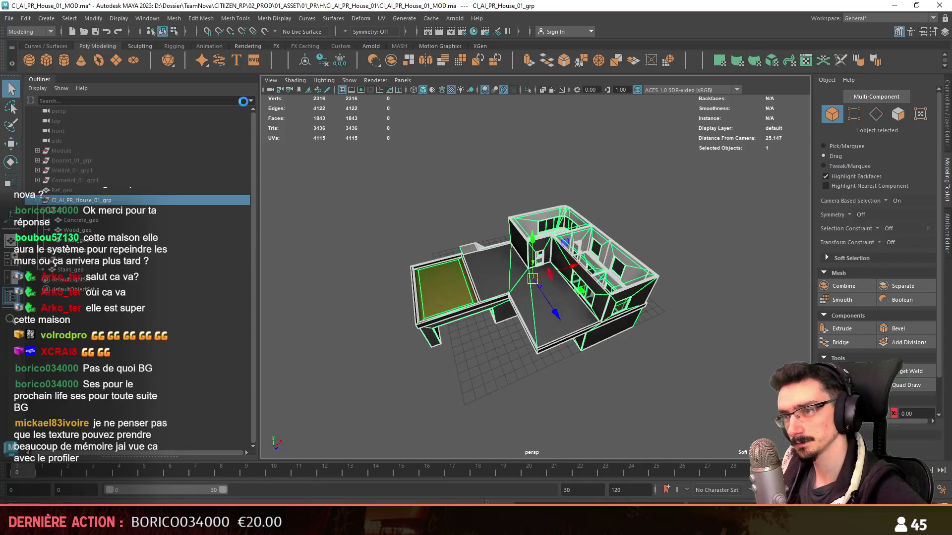
left_click(9, 19)
left_click(932, 248)
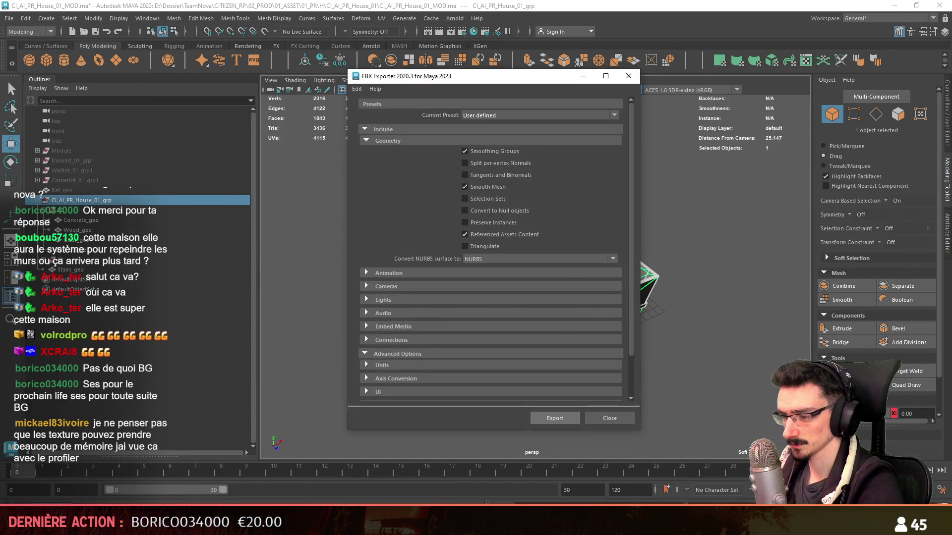
Step: Export the house group to FBX, then in Unity fly into the house and select it
left_click(551, 416)
key("alt+Tab")
key("w")
mouse_move(532, 350)
right_mouse_down()
mouse_move(516, 394)
mouse_move(557, 366)
mouse_move(184, 212)
right_mouse_up()
scroll(556, 366, "up", 2)
left_click(687, 263)
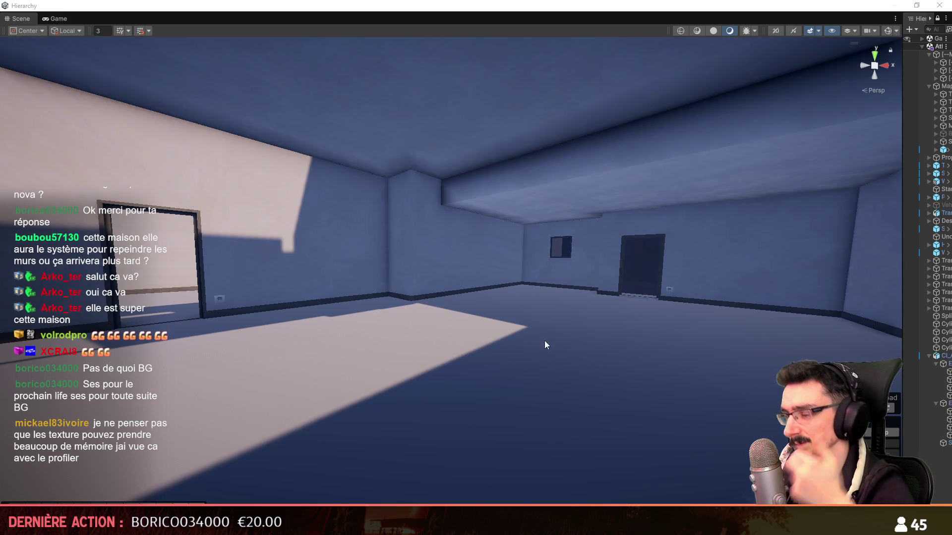
Step: Fly the Unity camera through the room and around the house toward the stairs
mouse_move(544, 345)
right_mouse_down()
mouse_move(906, 357)
mouse_move(466, 357)
mouse_move(619, 347)
mouse_move(421, 363)
mouse_move(595, 333)
mouse_move(506, 325)
mouse_move(614, 334)
mouse_move(631, 315)
mouse_move(548, 334)
mouse_move(347, 305)
mouse_move(533, 296)
mouse_move(616, 265)
mouse_move(350, 265)
mouse_move(355, 348)
mouse_move(529, 257)
mouse_move(453, 245)
mouse_move(372, 265)
mouse_move(278, 260)
mouse_move(268, 248)
right_mouse_up()
scroll(351, 266, "up", 2)
scroll(353, 322, "down", 2)
scroll(442, 302, "up", 1)
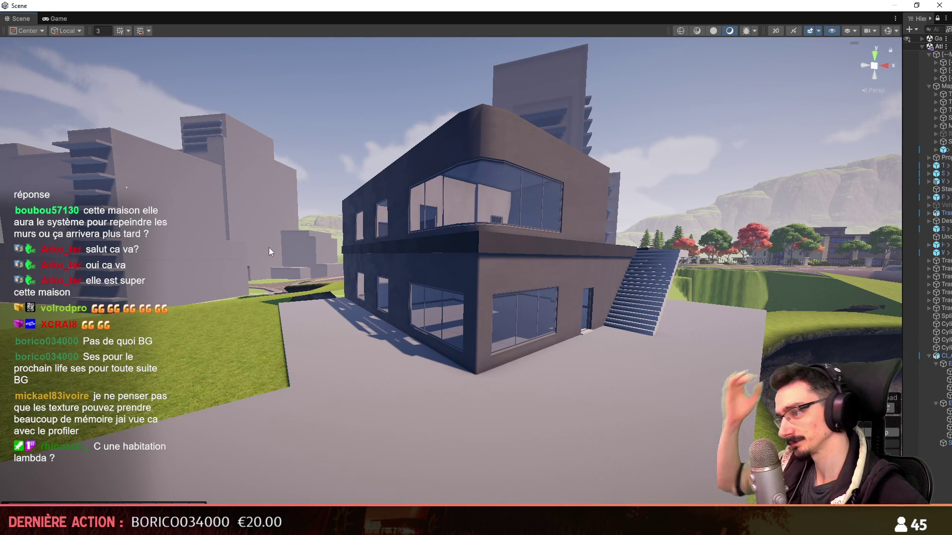
mouse_move(269, 248)
right_mouse_down()
mouse_move(343, 239)
mouse_move(480, 276)
mouse_move(428, 294)
mouse_move(563, 308)
mouse_move(545, 304)
mouse_move(530, 273)
mouse_move(554, 270)
mouse_move(291, 110)
mouse_move(404, 278)
mouse_move(573, 69)
mouse_move(605, 330)
mouse_move(573, 334)
mouse_move(497, 293)
mouse_move(508, 249)
mouse_move(459, 238)
mouse_move(545, 242)
mouse_move(555, 274)
right_mouse_up()
scroll(451, 287, "up", 2)
scroll(564, 307, "down", 5)
Step: Fly through the glazed corner into the interior, view the underside, then return to Maya
key("w")
scroll(545, 304, "up", 4)
scroll(538, 289, "down", 3)
key("w")
scroll(554, 270, "up", 2)
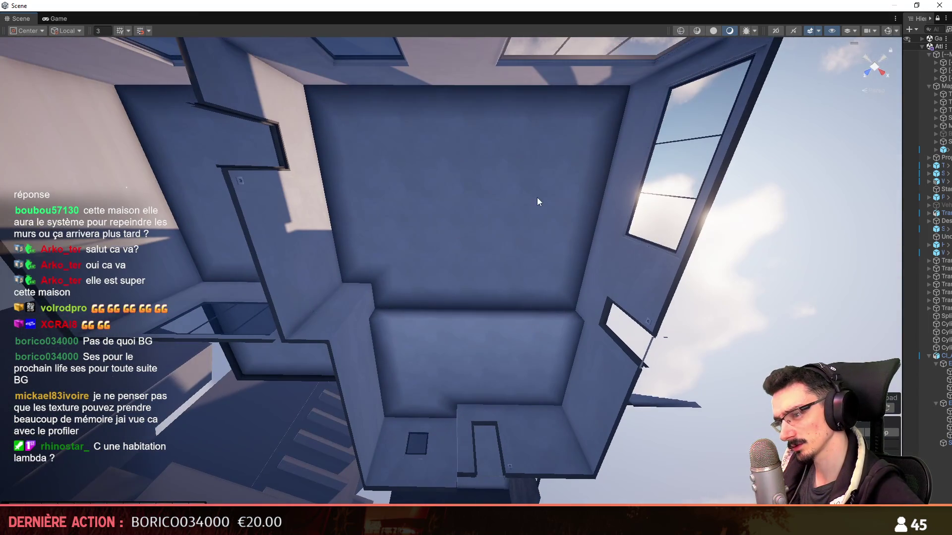
mouse_move(539, 202)
right_mouse_down()
mouse_move(493, 266)
mouse_move(460, 226)
mouse_move(511, 226)
mouse_move(486, 247)
mouse_move(483, 284)
right_mouse_up()
scroll(487, 246, "up", 2)
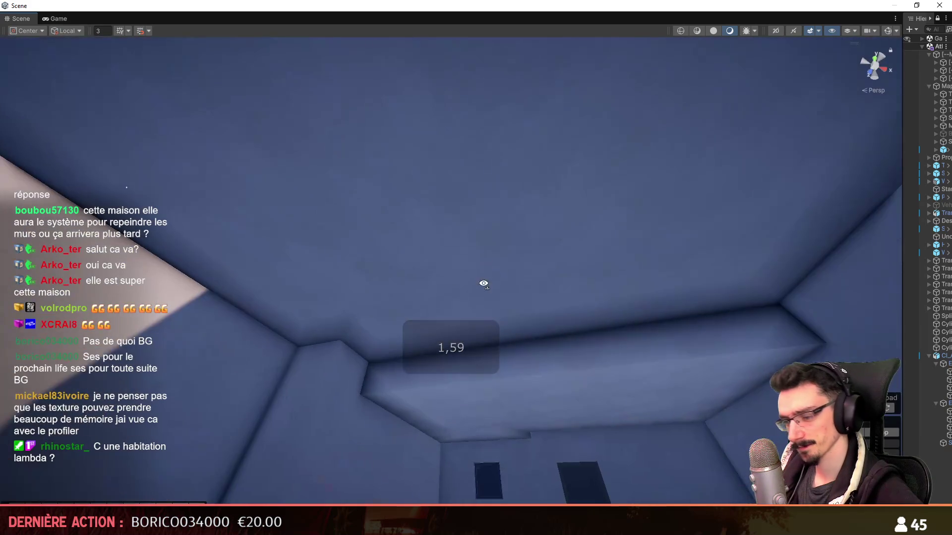
key("alt+Tab")
scroll(536, 297, "up", 5)
mouse_move(496, 278)
left_mouse_down("alt")
mouse_move(537, 297)
mouse_move(543, 198)
left_mouse_up("alt")
key("F11")
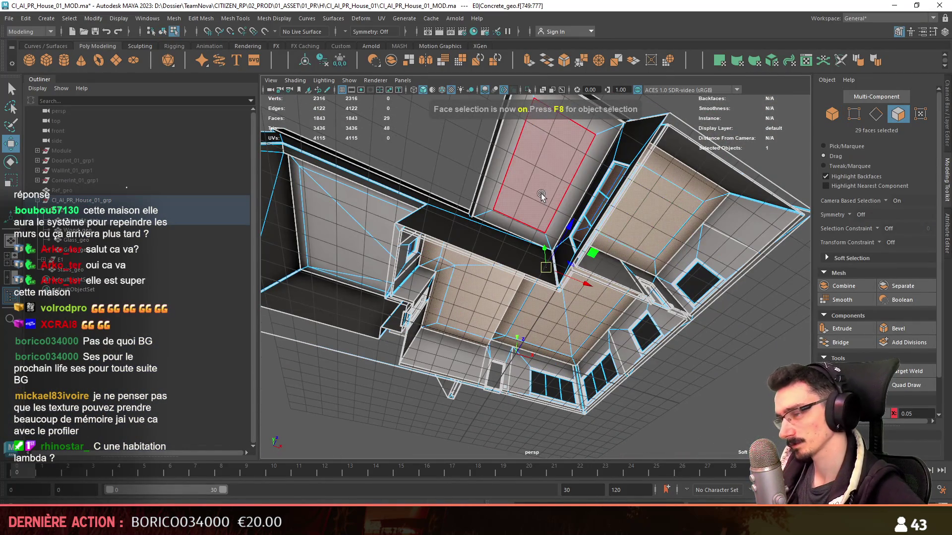
mouse_move(579, 225)
left_mouse_down("alt")
mouse_move(496, 298)
mouse_move(510, 306)
mouse_move(536, 220)
left_mouse_up("alt")
left_click(537, 219, "shift")
scroll(531, 226, "down", 6)
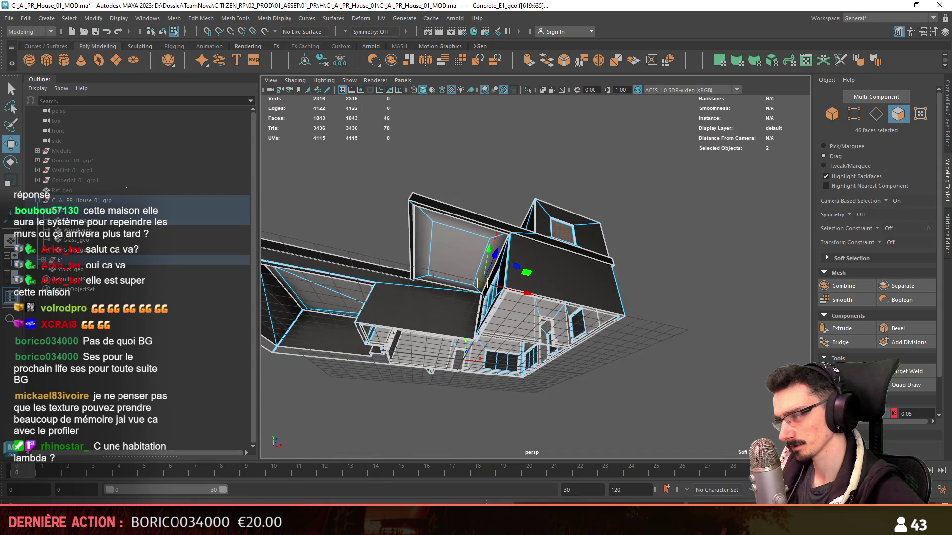
key("f")
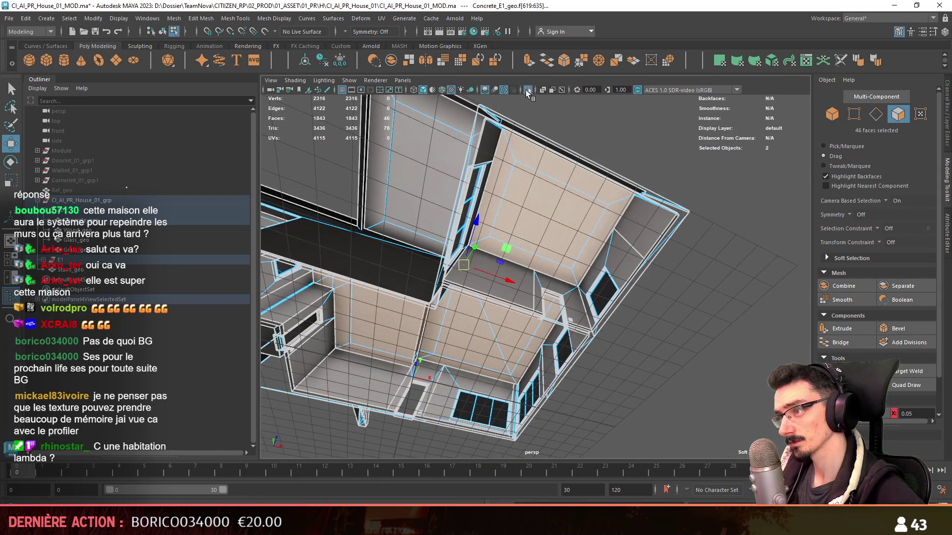
left_click(528, 90)
key("F9")
left_click(639, 194)
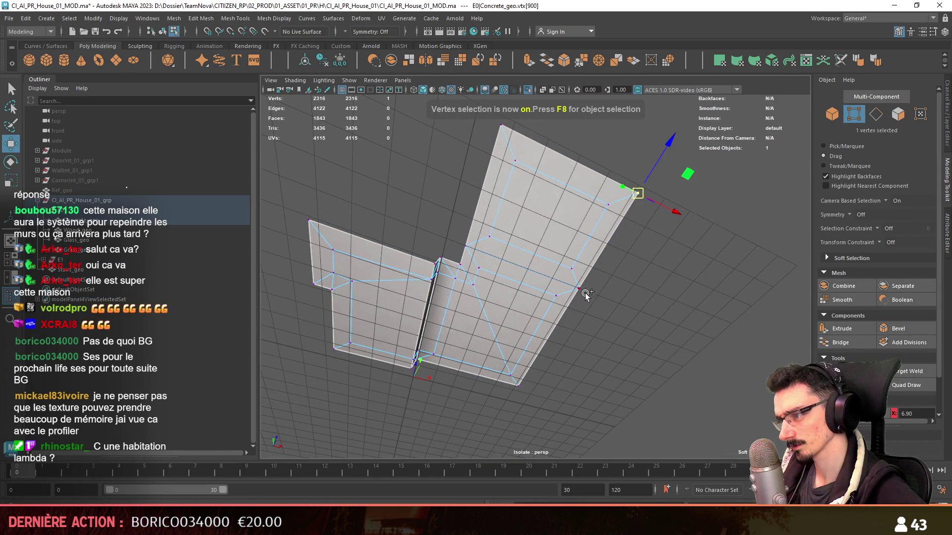
left_click_drag(582, 290, 625, 210, "alt")
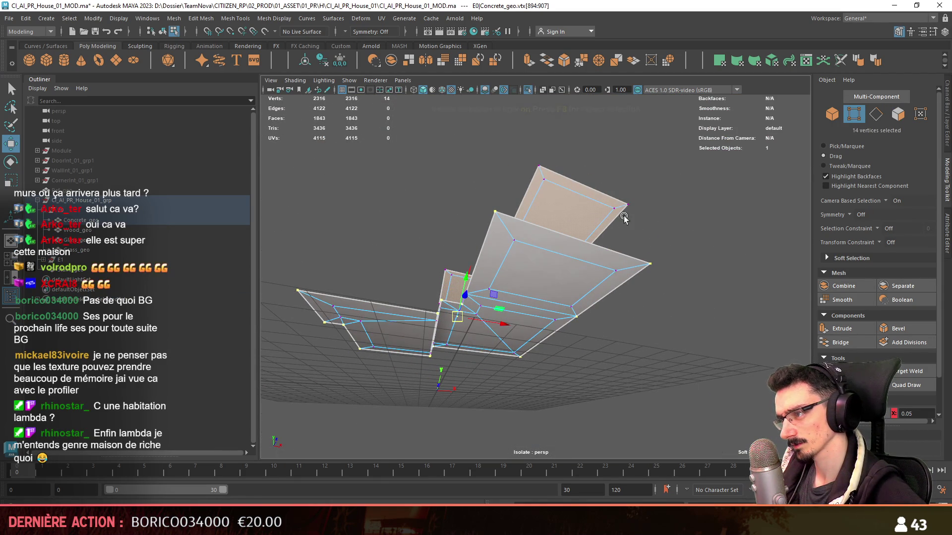
left_click(540, 165, "shift")
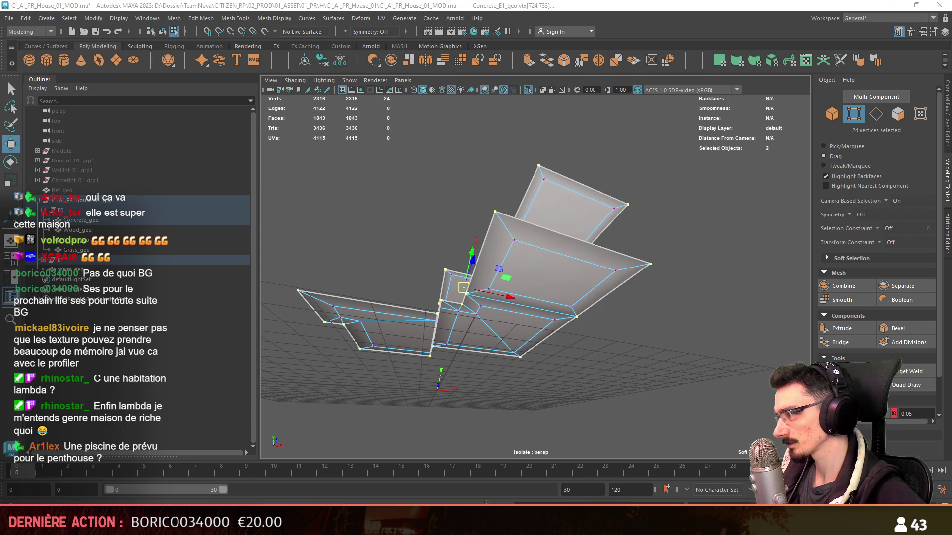
key("F8")
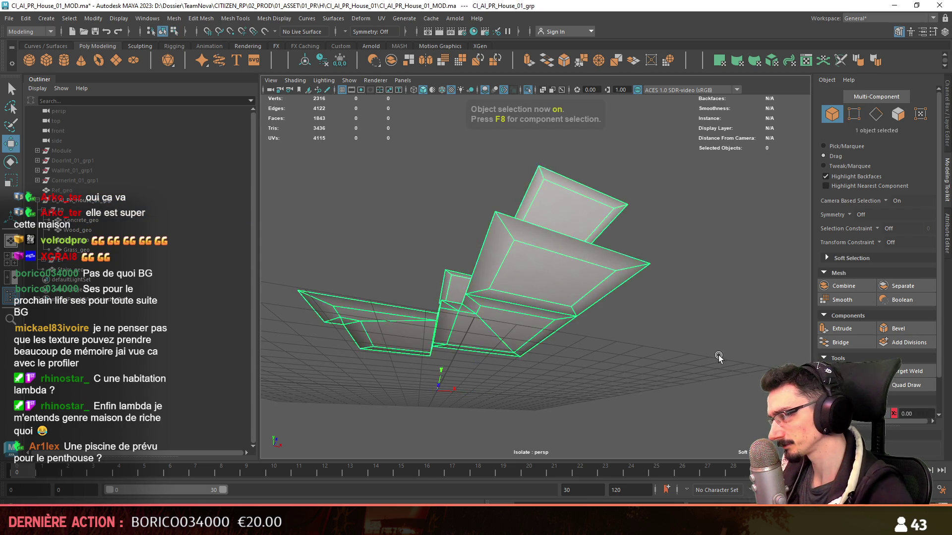
mouse_move(654, 308)
left_mouse_down("alt")
mouse_move(672, 323)
mouse_move(507, 216)
left_mouse_up("alt")
left_click(527, 89)
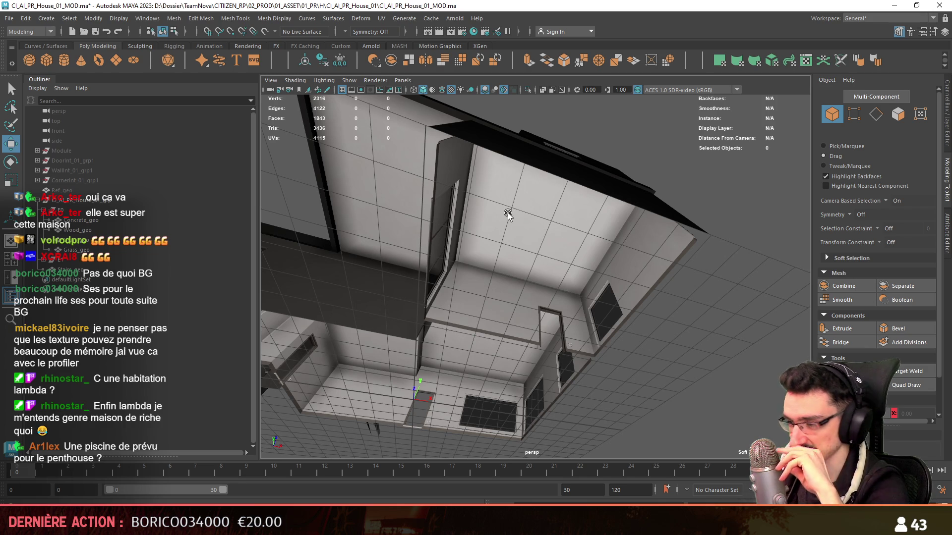
scroll(508, 213, "down", 5)
left_click_drag(517, 236, 550, 316, "alt")
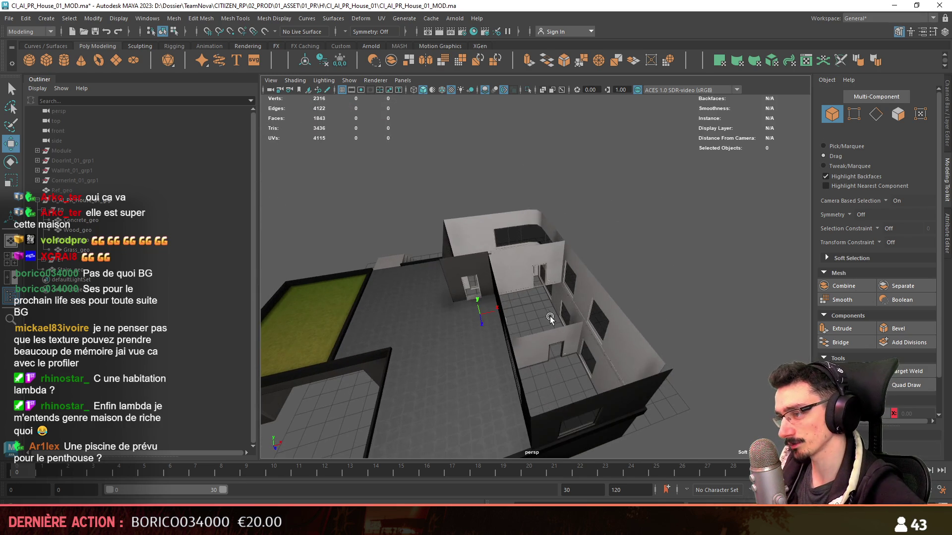
left_click(549, 316)
left_click(674, 255)
mouse_move(674, 254)
left_mouse_down("alt")
mouse_move(535, 240)
mouse_move(457, 289)
mouse_move(737, 334)
left_mouse_up("alt")
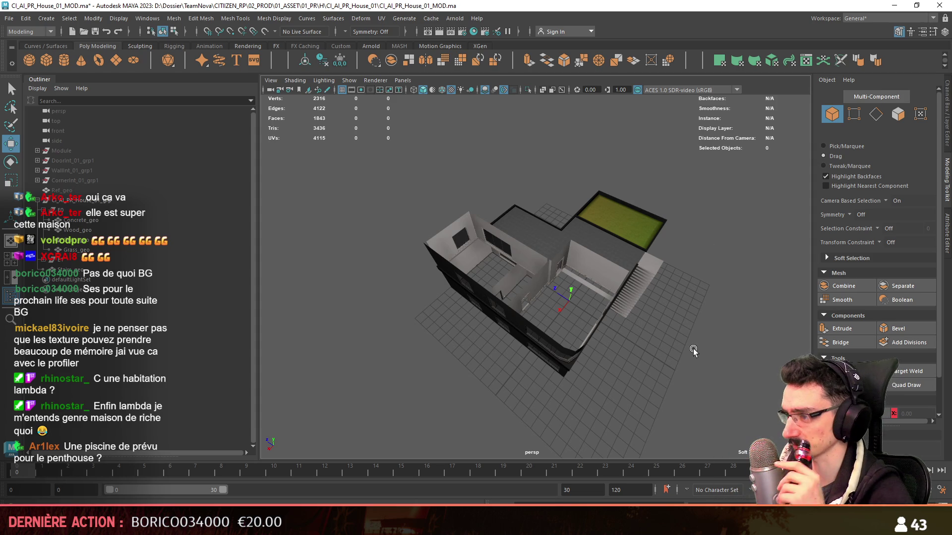
scroll(693, 349, "down", 3)
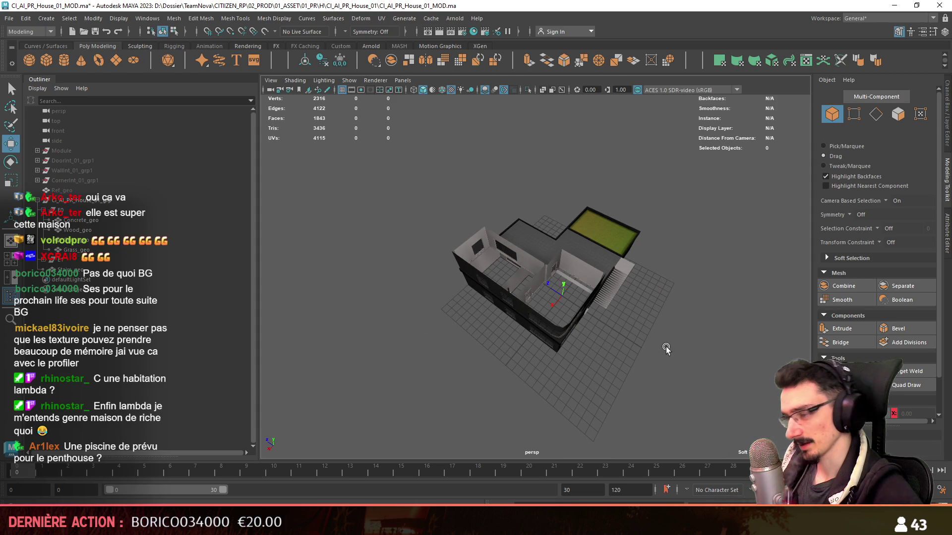
mouse_move(671, 364)
left_mouse_down("alt")
mouse_move(671, 344)
mouse_move(666, 353)
mouse_move(569, 287)
mouse_move(497, 284)
mouse_move(585, 315)
mouse_move(595, 278)
mouse_move(557, 326)
mouse_move(563, 342)
mouse_move(549, 369)
mouse_move(618, 188)
mouse_move(744, 189)
left_mouse_up("alt")
scroll(665, 353, "up", 5)
left_click(595, 277)
scroll(585, 277, "down", 5)
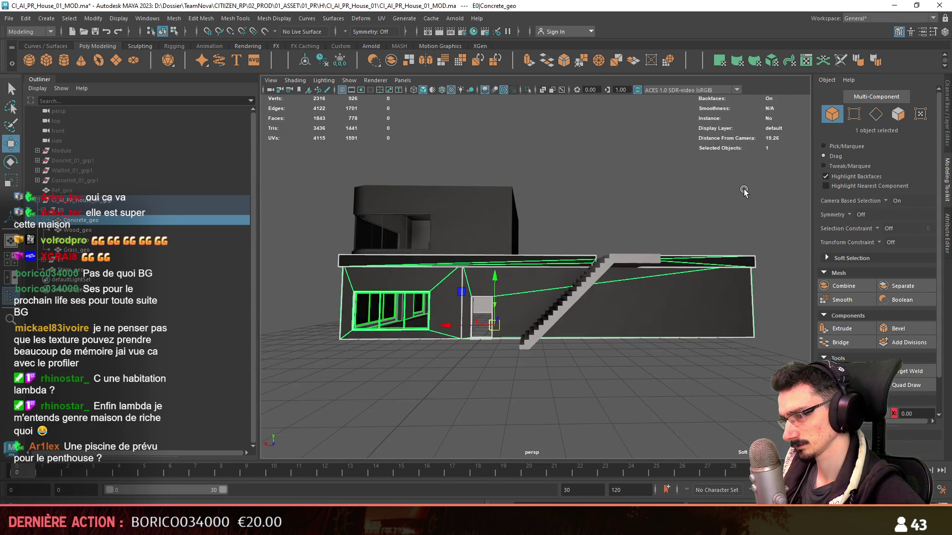
Step: Select the concrete wall faces and apply an automatic UV projection to them
key("F11")
left_click(655, 316)
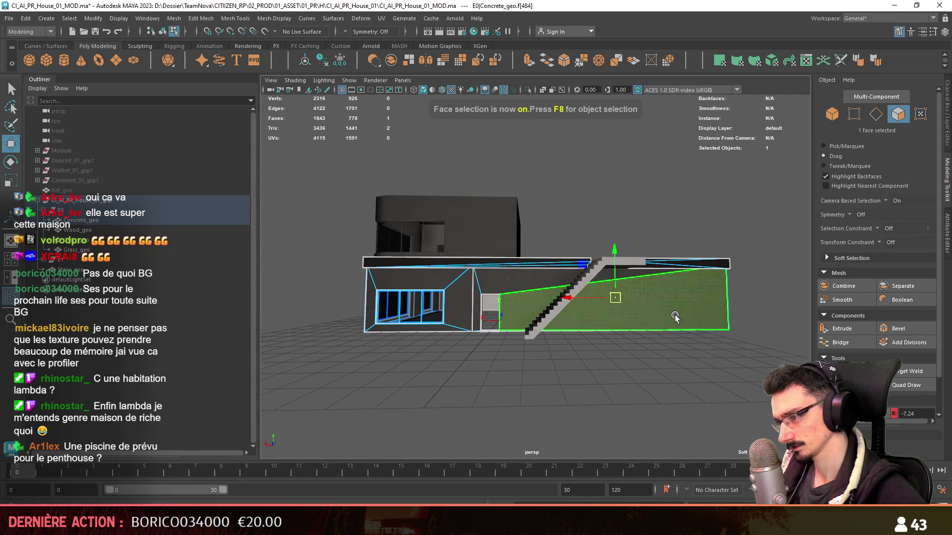
mouse_move(654, 317)
left_mouse_down("alt")
mouse_move(645, 310)
mouse_move(728, 78)
left_mouse_up("alt")
left_click(772, 61)
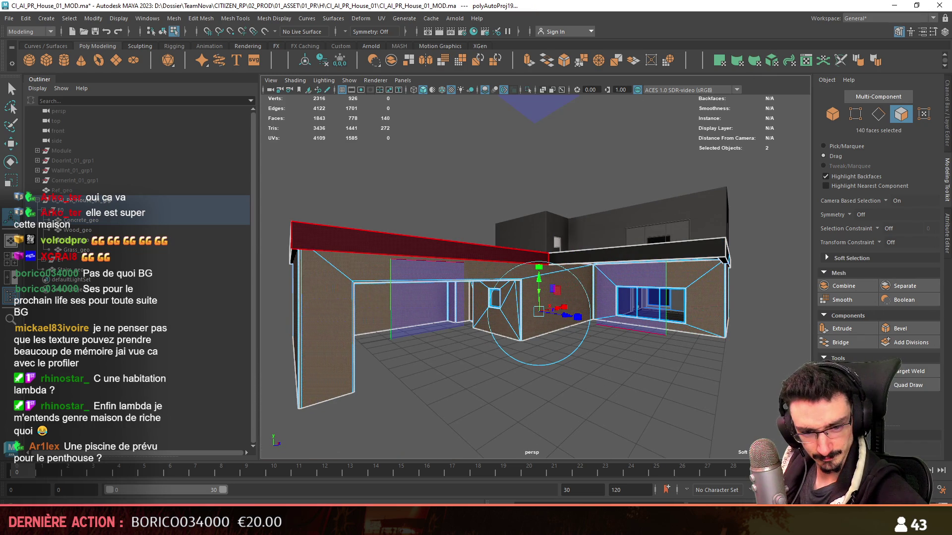
key("w")
left_click(546, 407)
Step: Auto-project UVs onto the lower level's ceiling and wall faces
left_click_drag(545, 406, 630, 307, "alt")
double_click(627, 313)
left_click(772, 60)
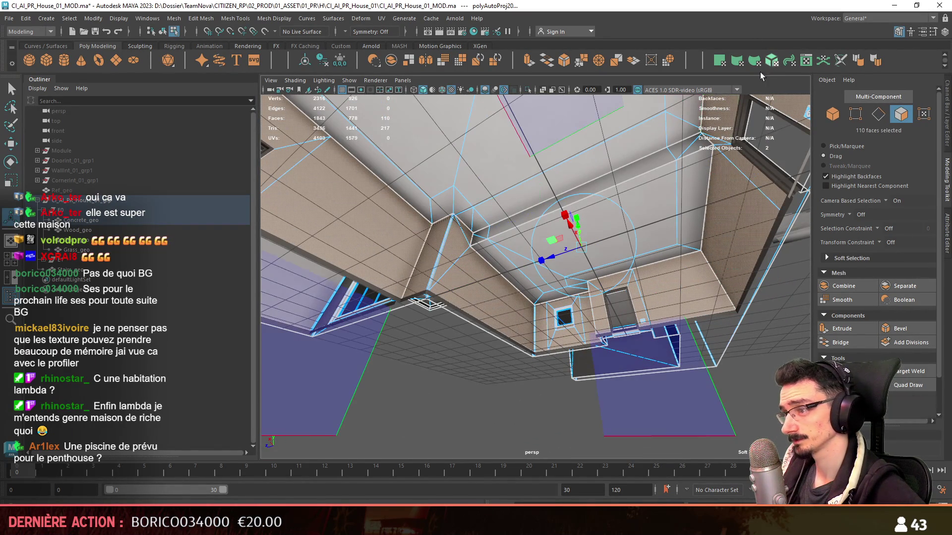
key("w")
left_click(526, 377)
mouse_move(526, 377)
left_mouse_down("alt")
mouse_move(498, 320)
mouse_move(466, 343)
mouse_move(364, 357)
mouse_move(596, 364)
left_mouse_up("alt")
Step: Auto-project UVs onto the upper floor's outer walls and inspect the new layout
key("F8")
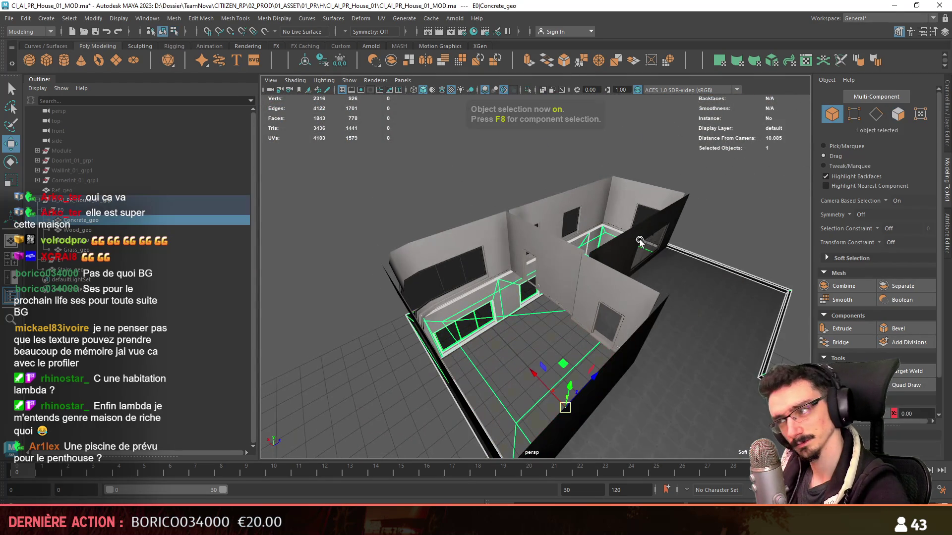
left_click_drag(615, 257, 533, 298, "alt")
left_click(631, 280, "shift")
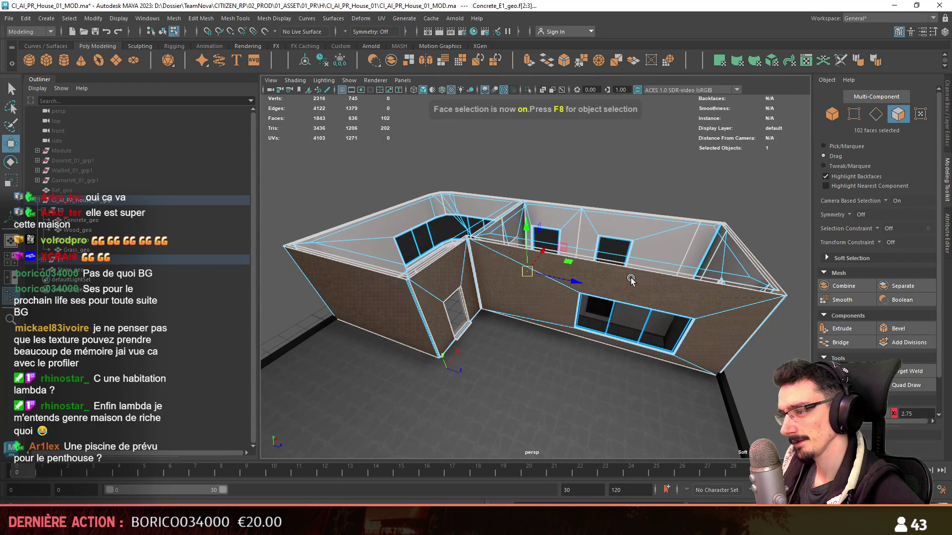
left_click(767, 68)
left_click_drag(585, 258, 635, 248, "alt")
right_click_drag(635, 247, 648, 242, "alt")
mouse_move(648, 242)
left_mouse_down("alt")
mouse_move(577, 260)
mouse_move(565, 299)
left_mouse_up("alt")
scroll(581, 200, "down", 5)
mouse_move(582, 201)
left_mouse_down("alt")
mouse_move(375, 267)
mouse_move(397, 265)
mouse_move(525, 198)
left_mouse_up("alt")
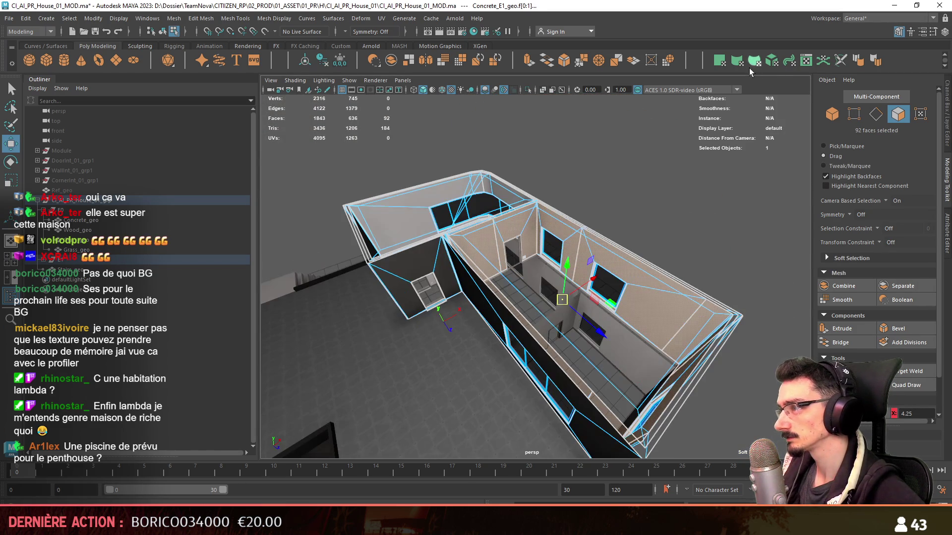
scroll(414, 262, "up", 3)
Step: Add the door faces and auto-project UVs onto the combined selection
left_click(431, 248, "shift")
left_click(772, 60)
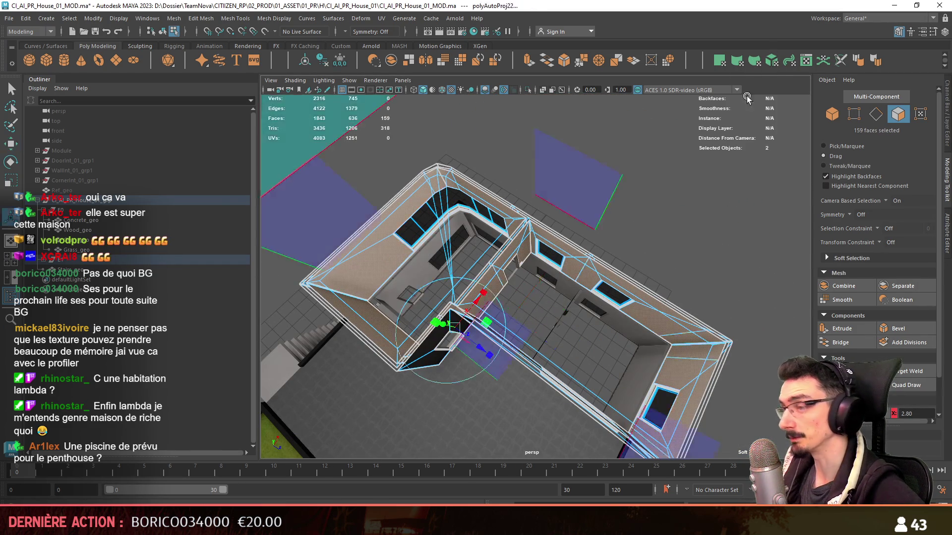
scroll(446, 272, "down", 5)
key("F8")
mouse_move(446, 273)
left_mouse_down("alt")
mouse_move(522, 289)
mouse_move(600, 270)
mouse_move(559, 295)
mouse_move(352, 300)
mouse_move(534, 268)
mouse_move(589, 286)
mouse_move(551, 282)
left_mouse_up("alt")
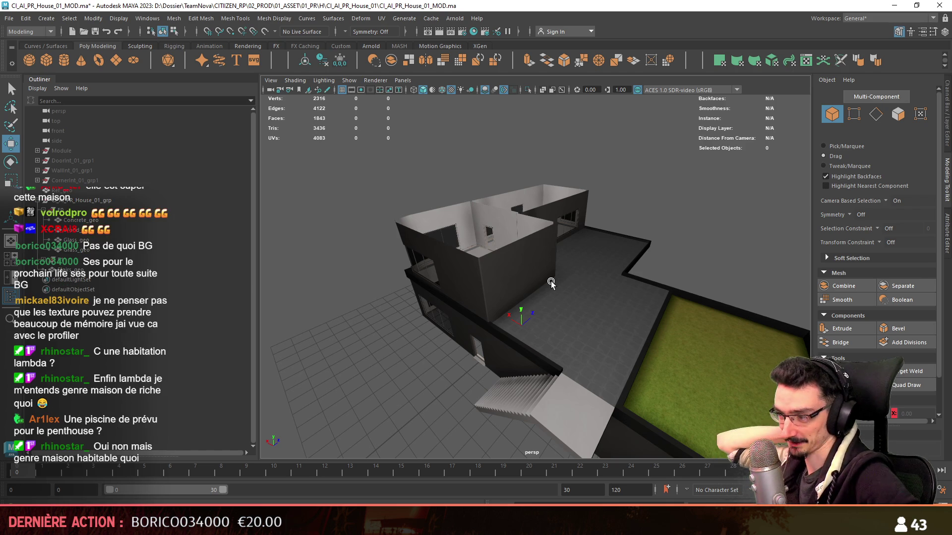
Step: Orbit around the finished house to review it, then save the scene
mouse_move(552, 281)
left_mouse_down("alt")
mouse_move(525, 298)
mouse_move(560, 320)
mouse_move(268, 314)
mouse_move(511, 301)
mouse_move(627, 272)
mouse_move(395, 299)
mouse_move(585, 296)
mouse_move(484, 265)
mouse_move(632, 273)
mouse_move(530, 302)
mouse_move(558, 287)
mouse_move(496, 290)
mouse_move(691, 278)
mouse_move(490, 294)
mouse_move(557, 295)
mouse_move(516, 299)
left_mouse_up("alt")
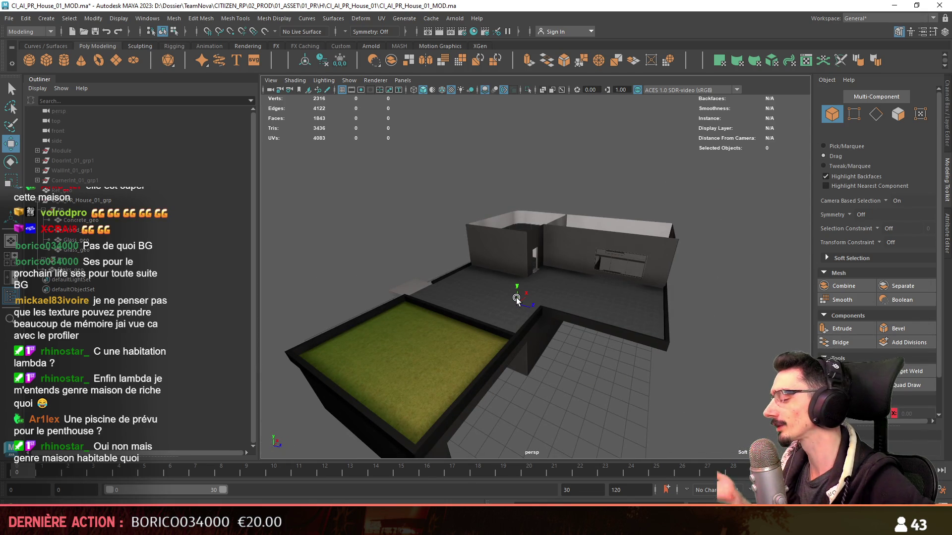
mouse_move(516, 282)
left_mouse_down("alt")
mouse_move(644, 317)
mouse_move(521, 268)
mouse_move(545, 278)
mouse_move(595, 251)
mouse_move(557, 267)
mouse_move(555, 288)
mouse_move(680, 270)
mouse_move(475, 319)
mouse_move(591, 297)
mouse_move(503, 302)
mouse_move(568, 273)
mouse_move(518, 269)
mouse_move(575, 272)
mouse_move(440, 268)
mouse_move(572, 289)
mouse_move(546, 277)
left_mouse_up("alt")
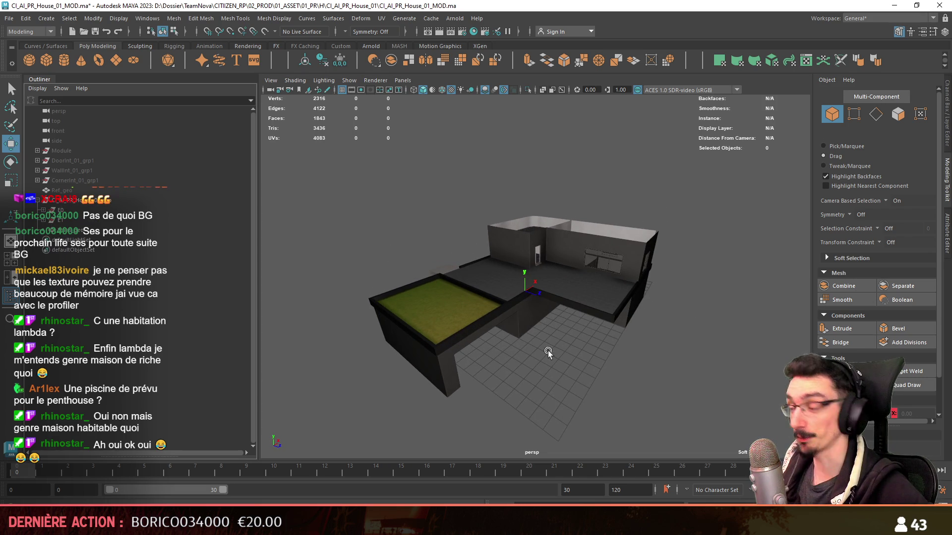
mouse_move(548, 353)
left_mouse_down("alt")
mouse_move(610, 330)
mouse_move(566, 327)
left_mouse_up("alt")
key("ctrl+s")
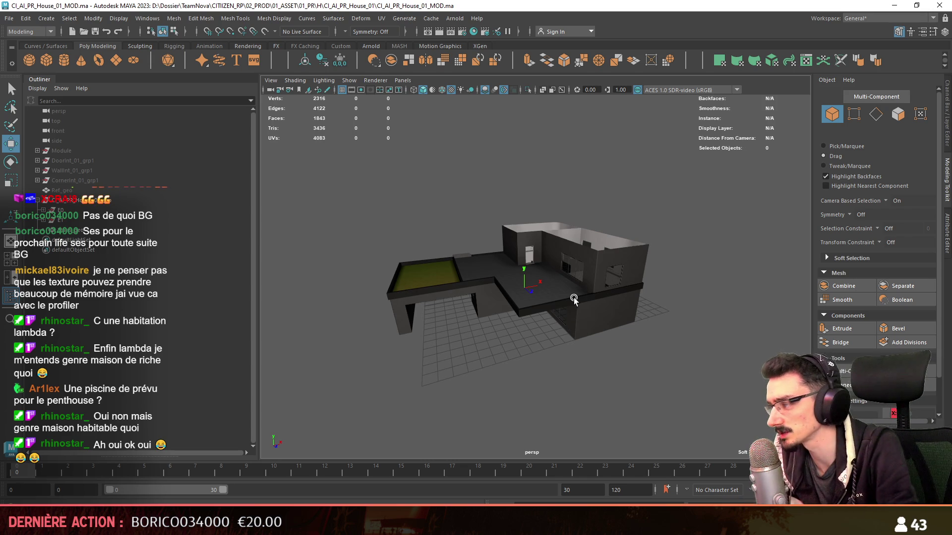
Step: Select and deselect the CI_AI_PR_House_01_grp house group, then return to Unity
left_click(551, 275)
left_click(544, 281)
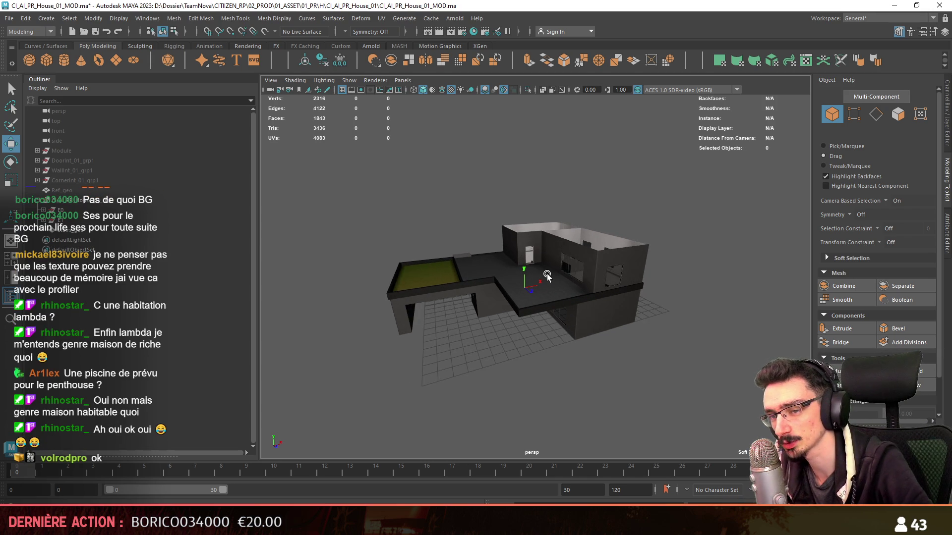
left_click(104, 218)
left_click(34, 202)
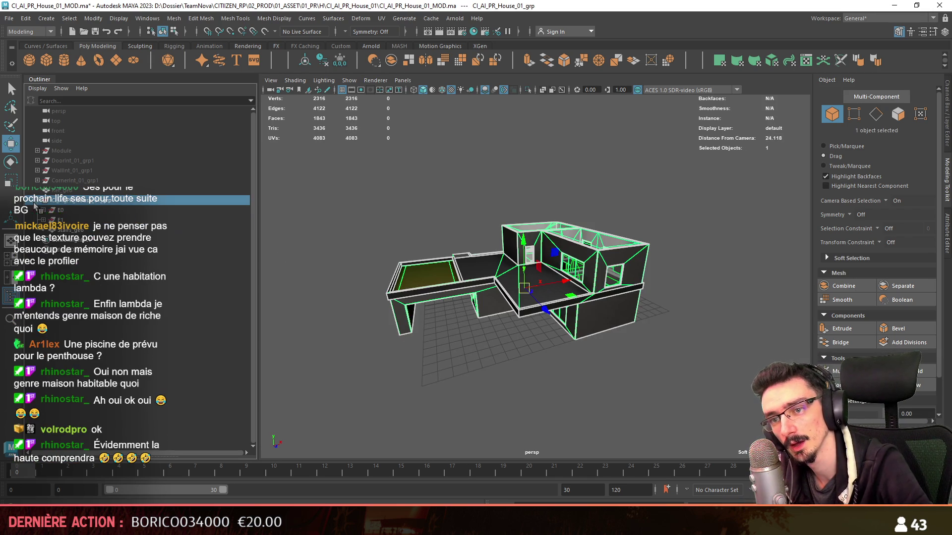
left_click(551, 363)
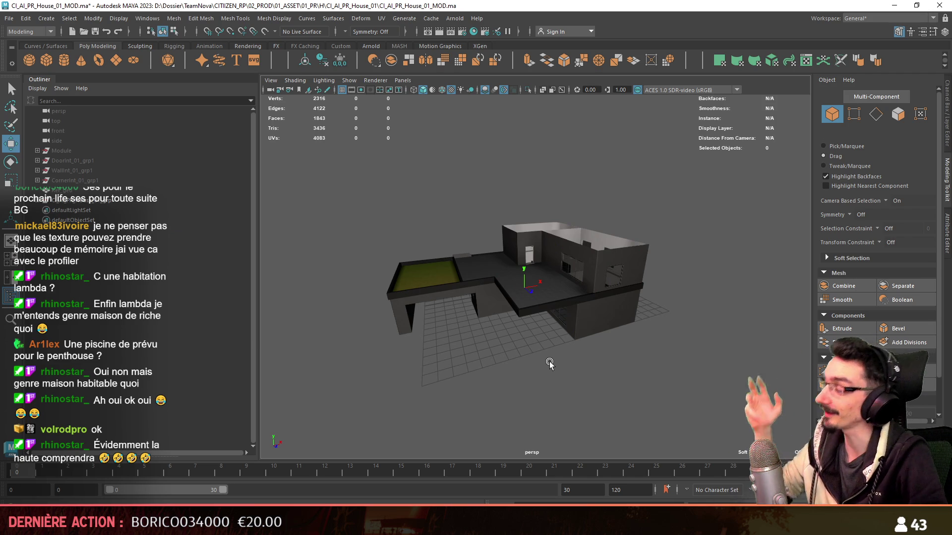
key("alt+Tab")
Step: Fly the Unity scene camera through the city toward the house on the hill
mouse_move(481, 459)
right_mouse_down()
mouse_move(512, 302)
mouse_move(414, 306)
right_mouse_up()
scroll(442, 304, "up", 2)
scroll(335, 293, "up", 2)
right_click_drag(356, 308, 315, 278)
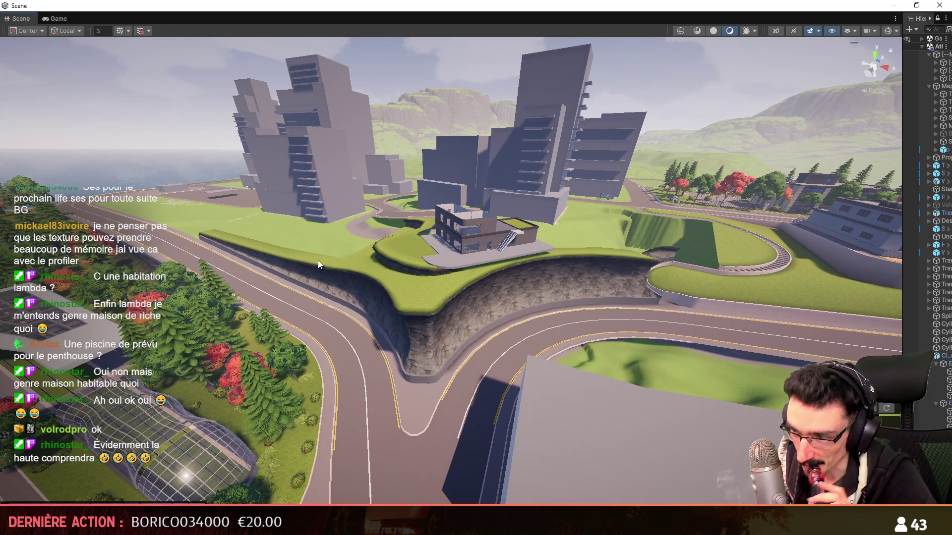
mouse_move(600, 363)
right_mouse_down()
mouse_move(559, 339)
mouse_move(489, 341)
mouse_move(640, 317)
mouse_move(350, 307)
mouse_move(368, 310)
mouse_move(372, 287)
mouse_move(296, 278)
mouse_move(337, 297)
mouse_move(566, 273)
right_mouse_up()
scroll(524, 340, "down", 2)
scroll(489, 341, "up", 2)
scroll(527, 335, "up", 1)
scroll(495, 312, "up", 1)
scroll(361, 309, "up", 1)
scroll(372, 287, "down", 2)
Step: Fly past the rocky cliff below the house, then pull back up over the city
mouse_move(401, 276)
right_mouse_down()
mouse_move(612, 275)
mouse_move(574, 279)
mouse_move(554, 265)
right_mouse_up()
scroll(560, 276, "down", 2)
key("s")
scroll(593, 278, "up", 2)
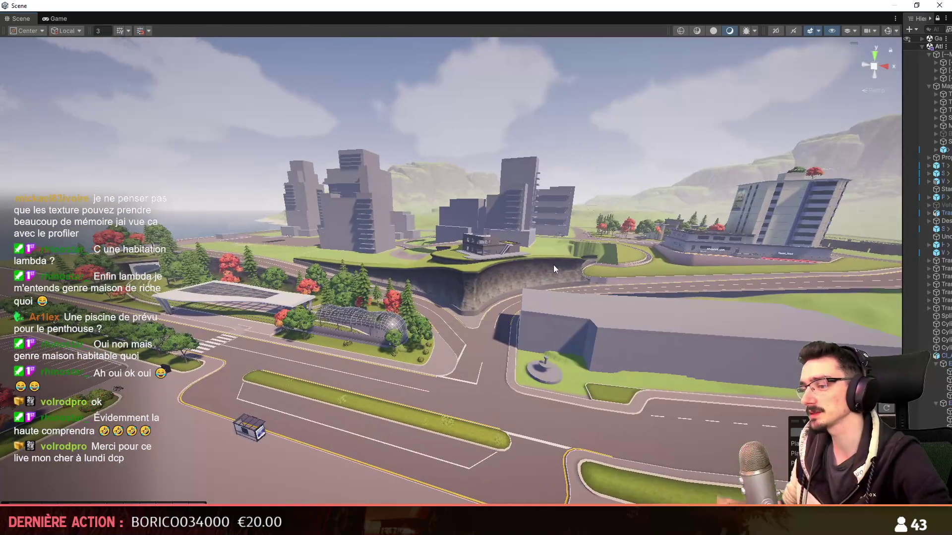